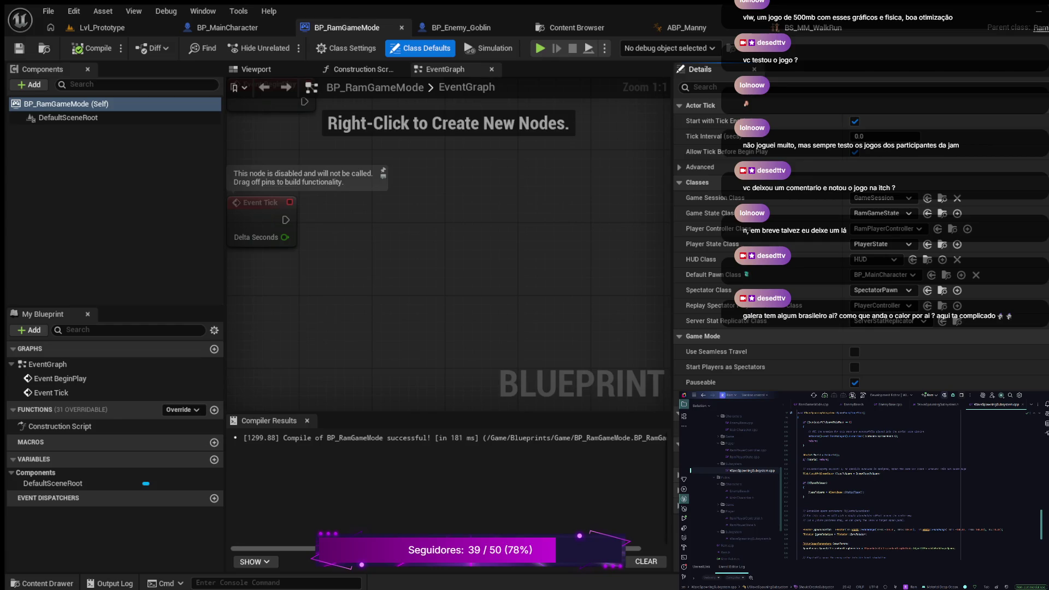
# Review the SpawnedEnemy spawning lines in WaveSpawningSubsystem.cpp, then build the project
pyautogui.scroll(-2, 912, 485)
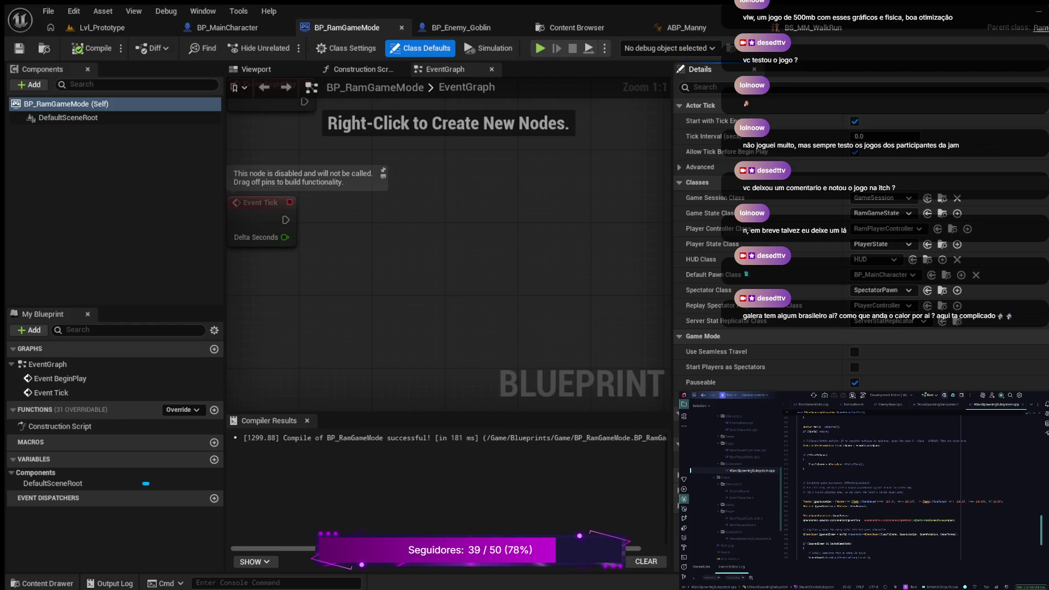
pyautogui.click(827, 534)
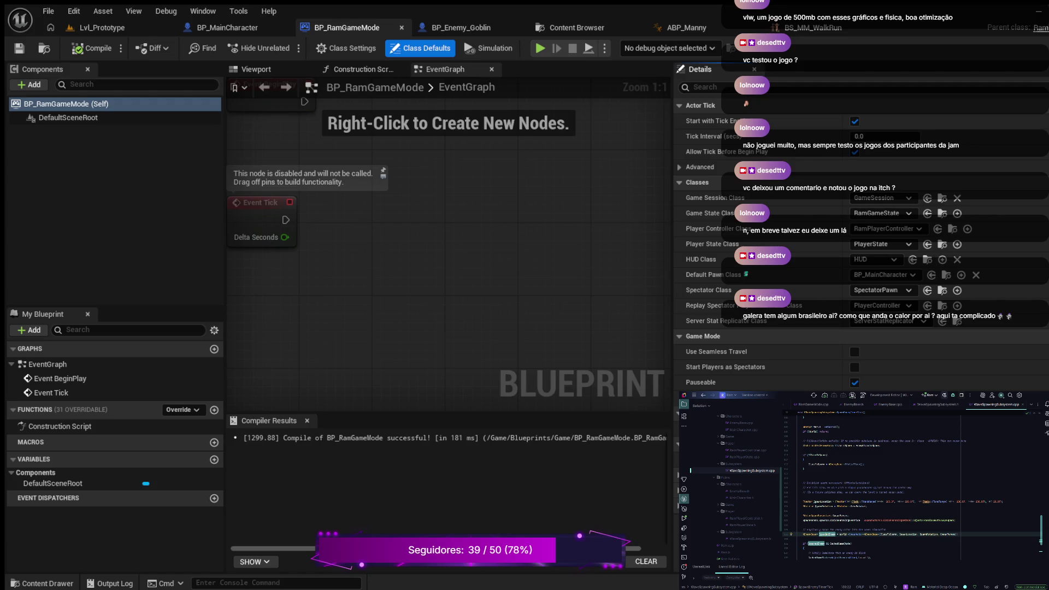
pyautogui.scroll(-3, 913, 487)
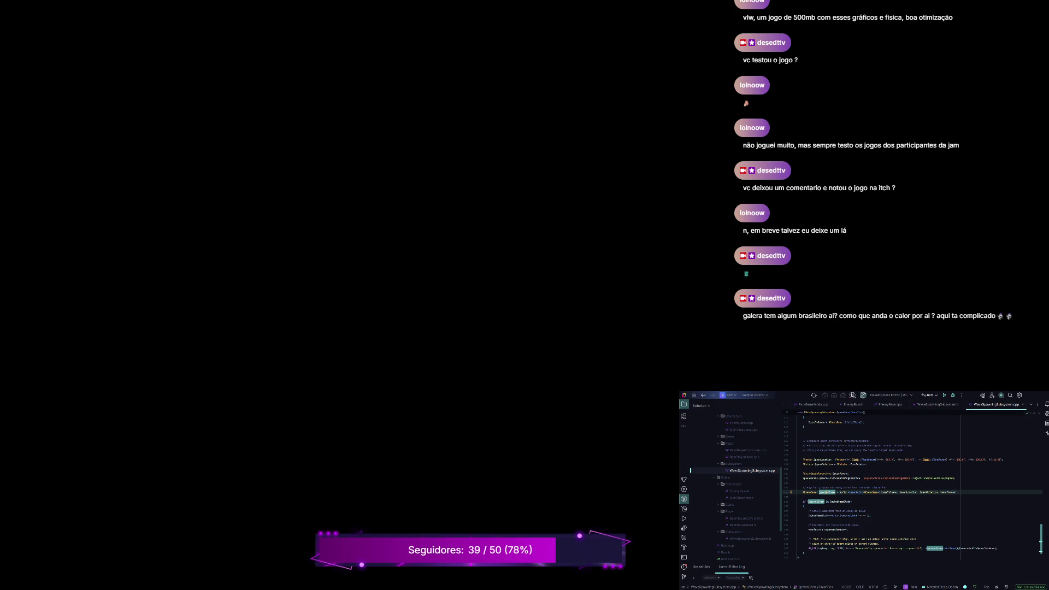
pyautogui.hotkey('ctrl', 'shift', 'b')
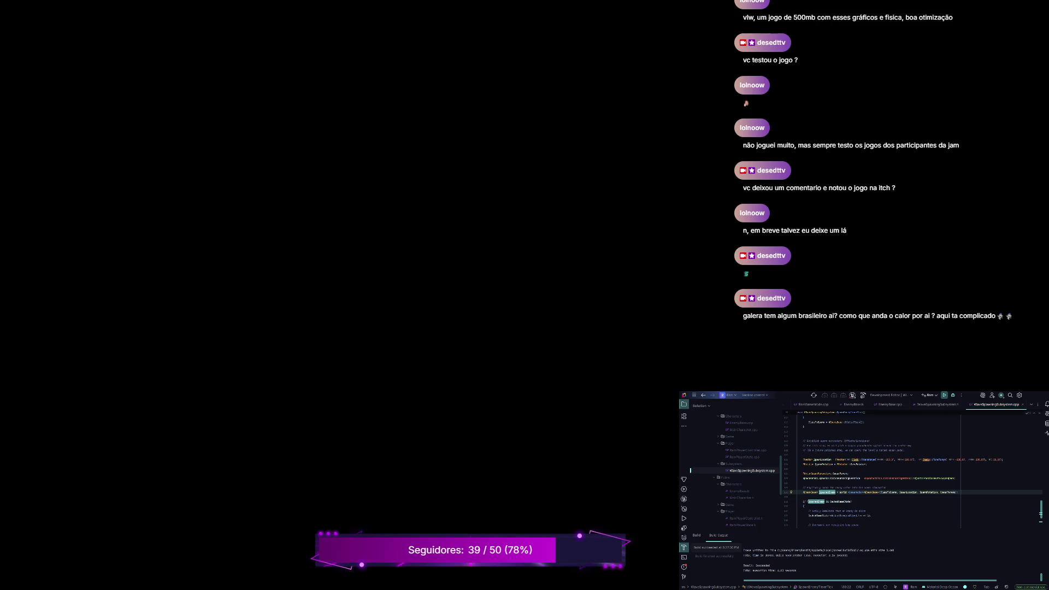
# Follow the launched Unreal Editor's output in Rider's Run window as it relaunches
pyautogui.click(944, 394)
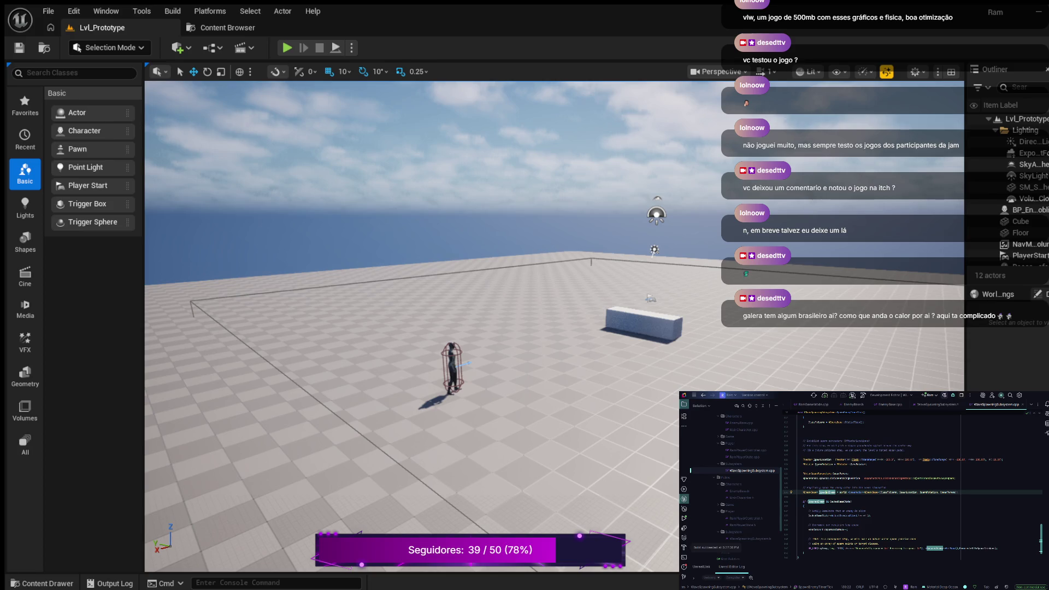
# Select the RamPlayerState.h file in Rider's solution view
pyautogui.click(743, 524)
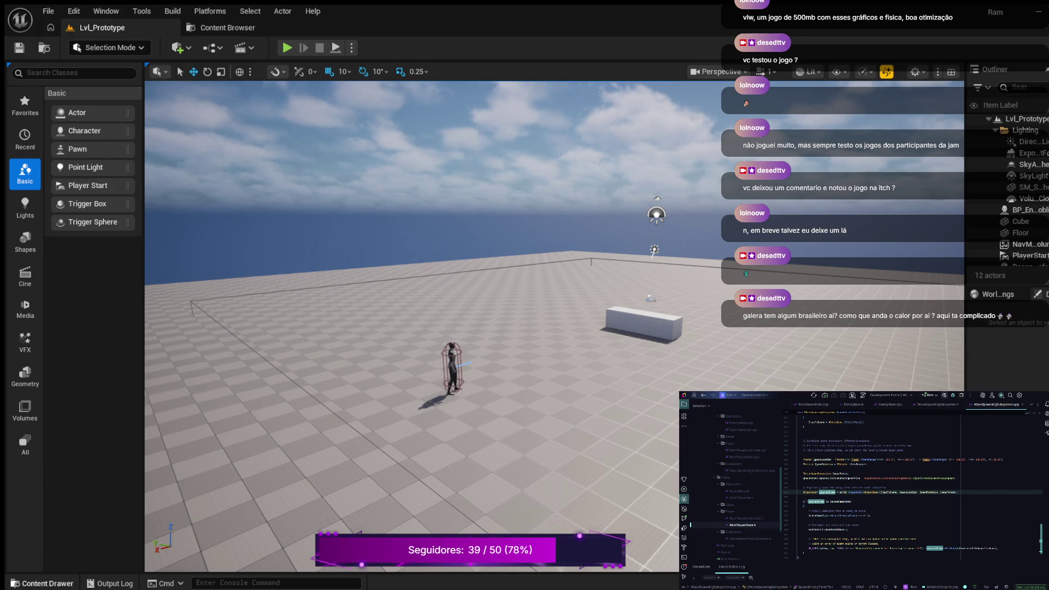
# Open BP_RamGameMode from Blueprints > Game in the full Blueprint editor and widen its event graph
pyautogui.hotkey('ctrl', 'space')
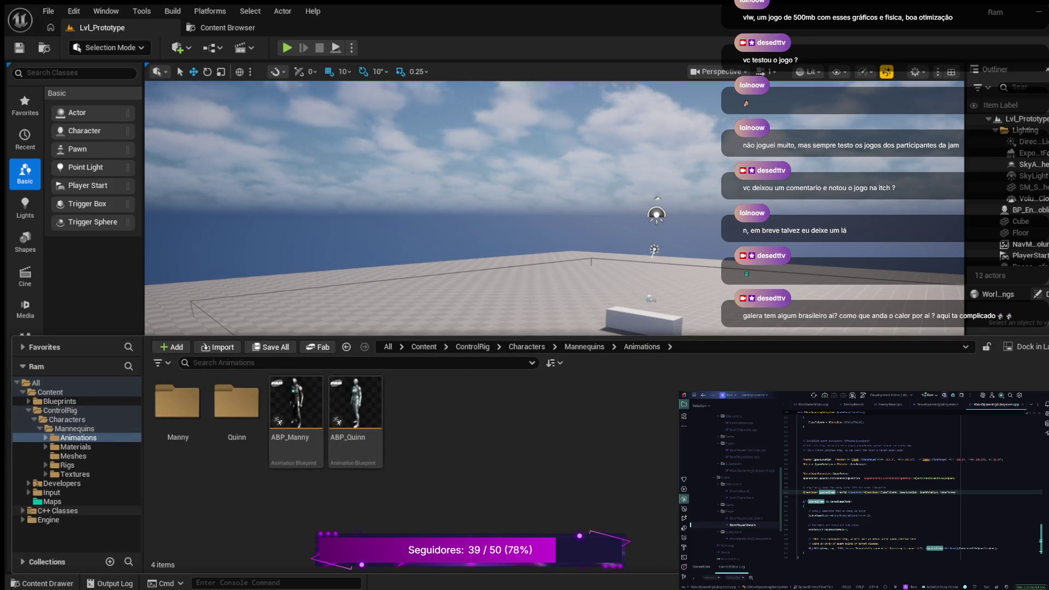
pyautogui.click(59, 401)
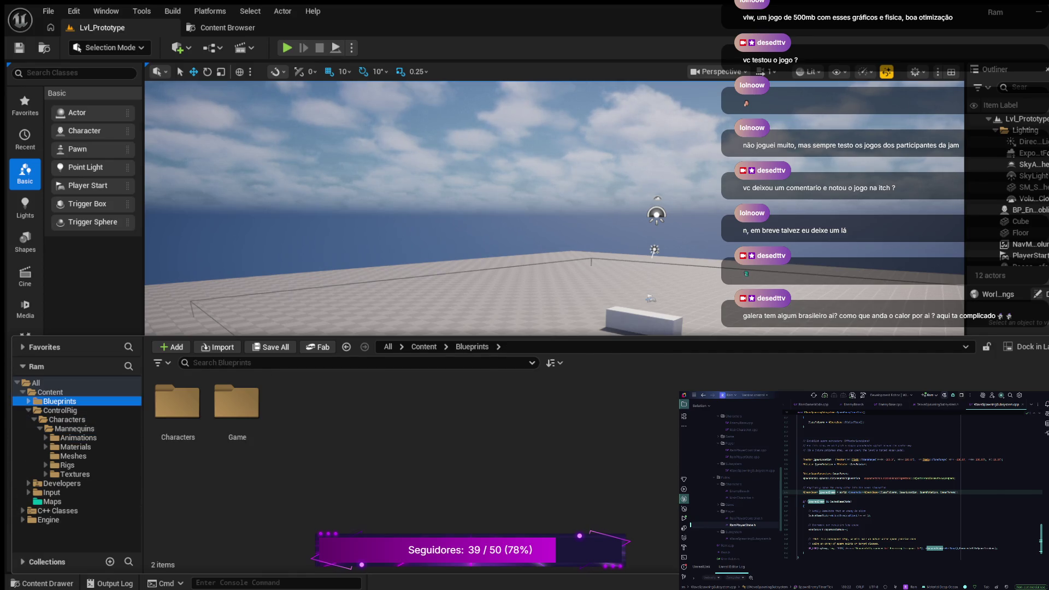
pyautogui.press('Right')
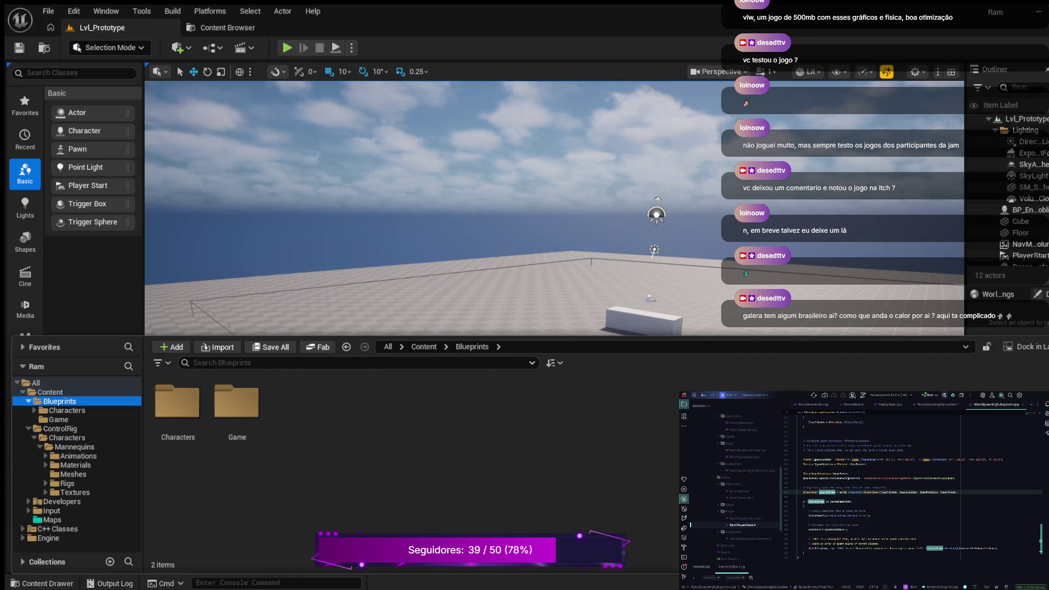
pyautogui.click(58, 419)
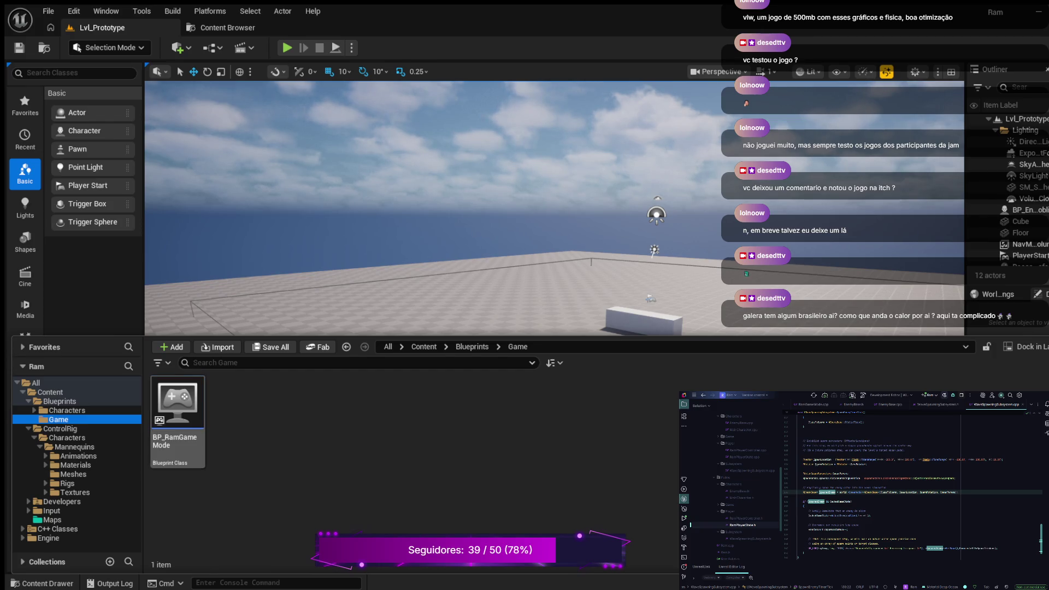
pyautogui.doubleClick(177, 407)
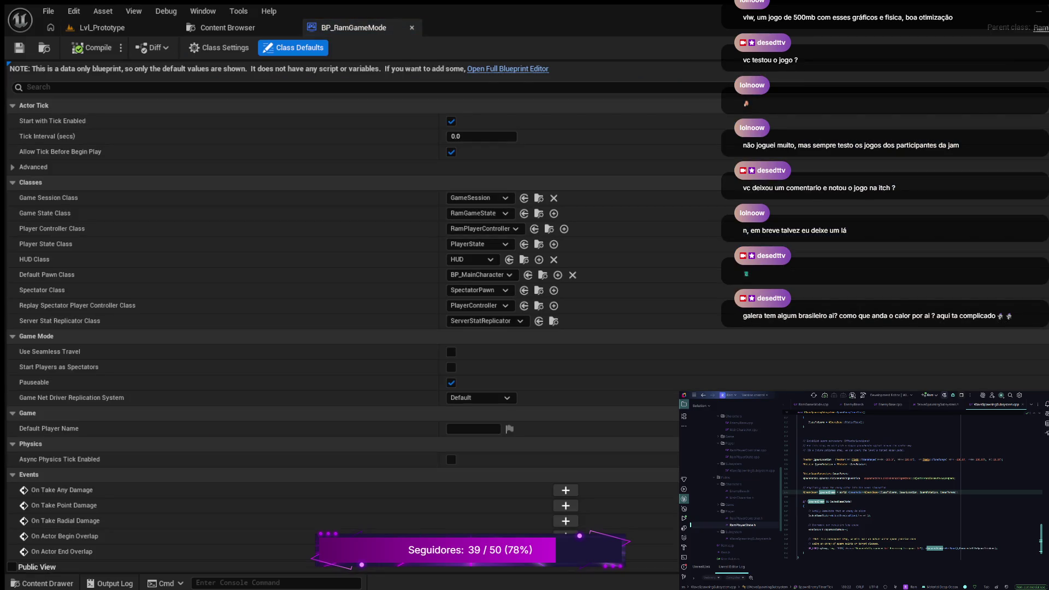
pyautogui.click(507, 69)
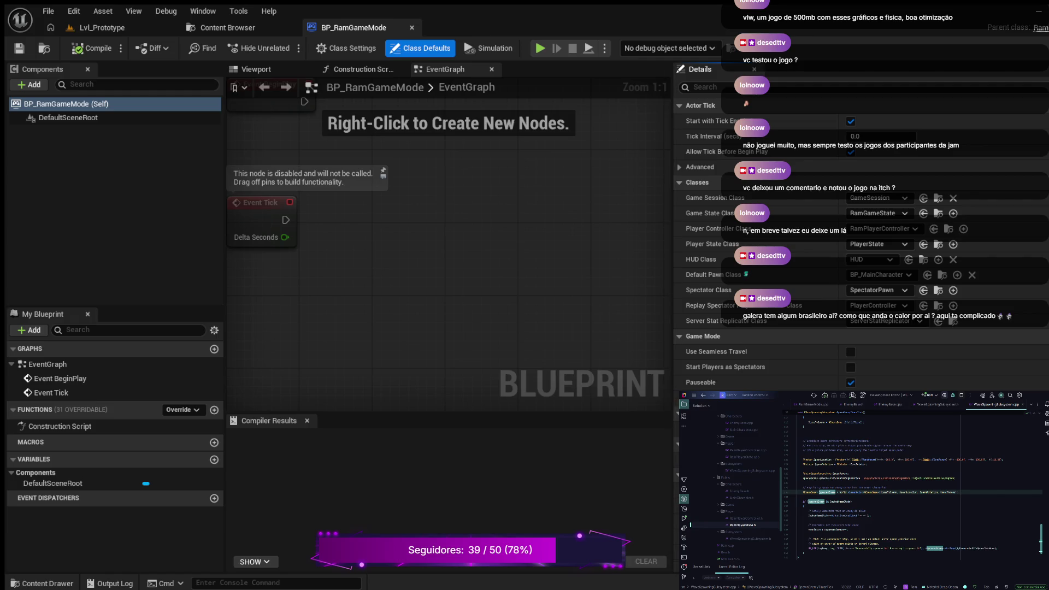
pyautogui.moveTo(673, 246); pyautogui.dragTo(785, 246)
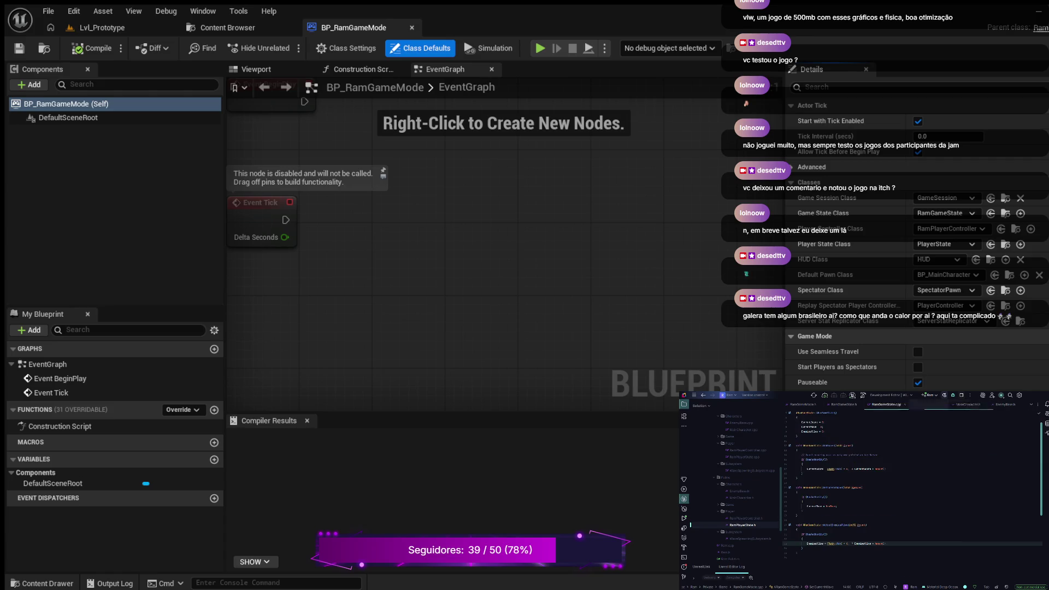
# Close RamGameMode.cpp, read through RamGameMode.h, and check TakeDamage in EnemyBase.h
pyautogui.click(990, 404)
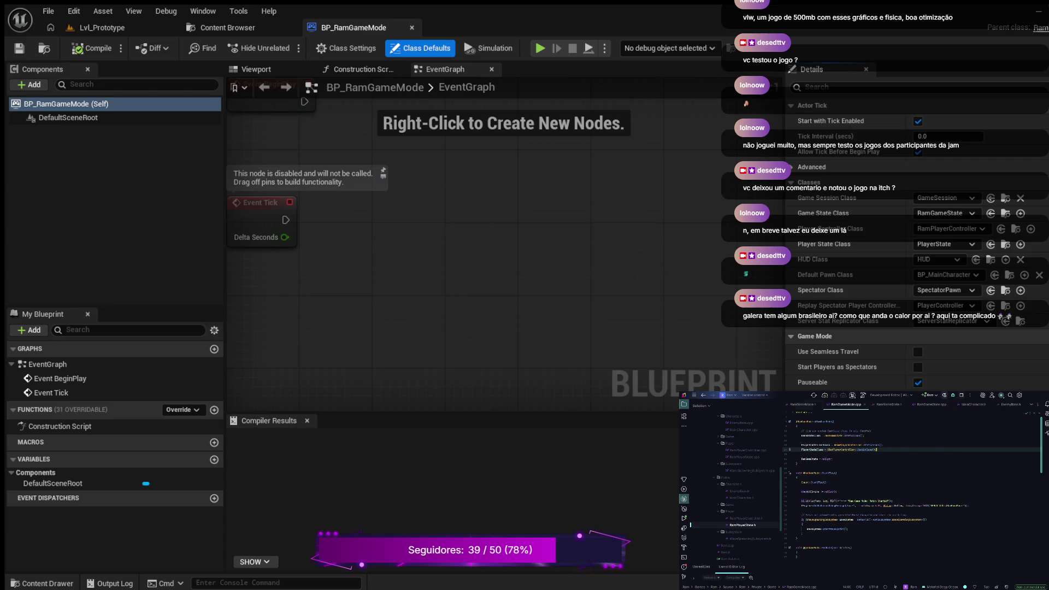
pyautogui.click(803, 404)
pyautogui.scroll(-3, 912, 486)
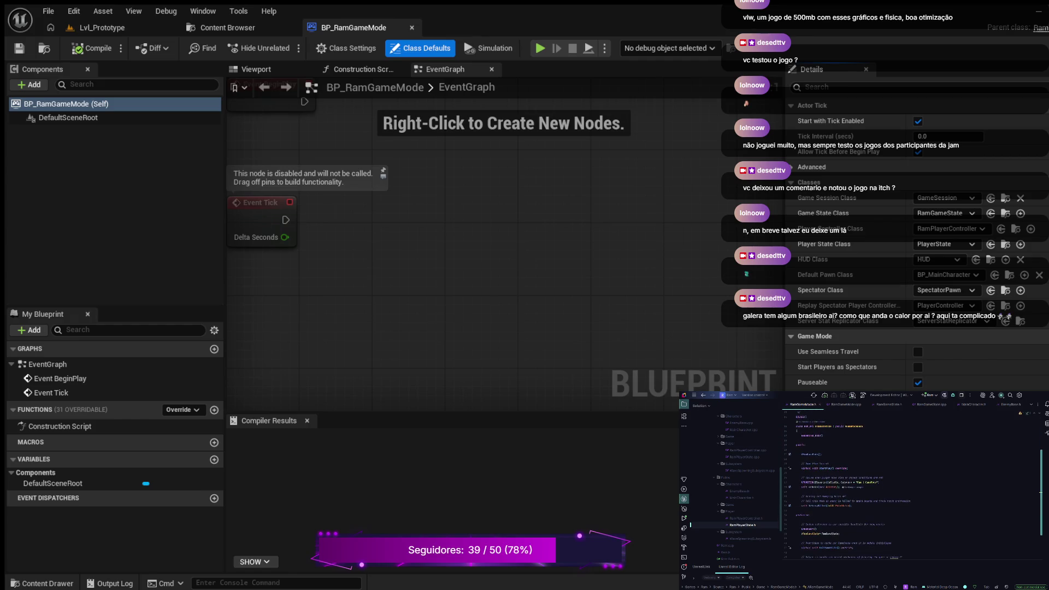
pyautogui.scroll(-3, 912, 487)
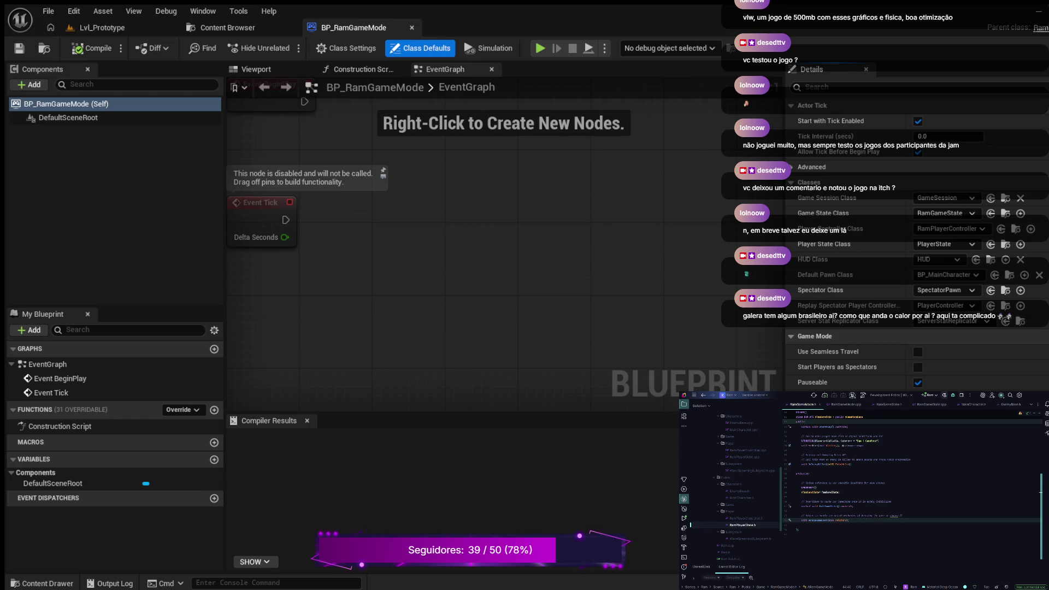
pyautogui.hotkey('ctrl', 'Tab')
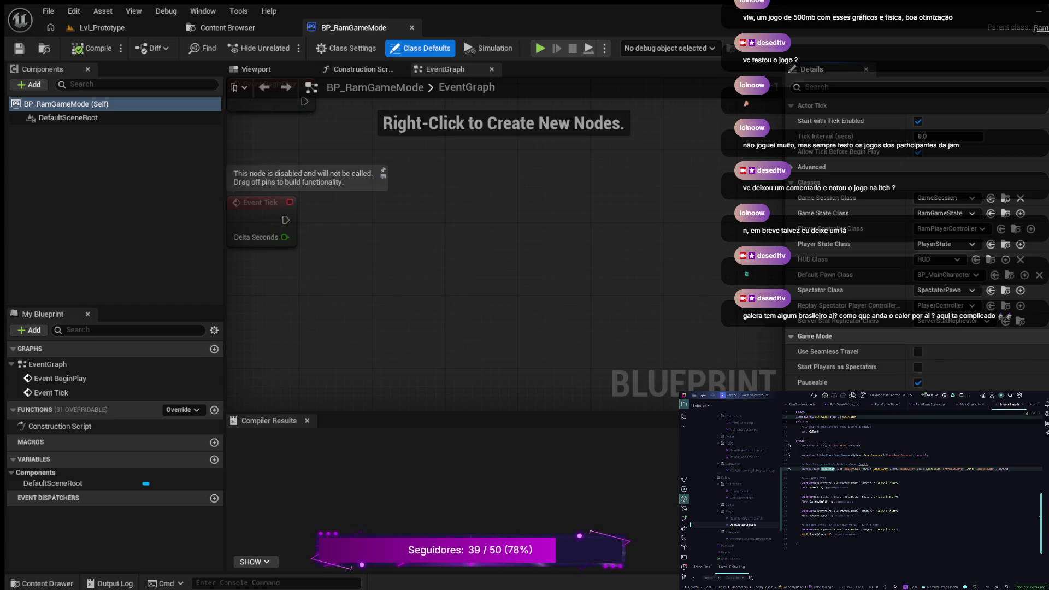
pyautogui.hotkey('ctrl', 'Tab')
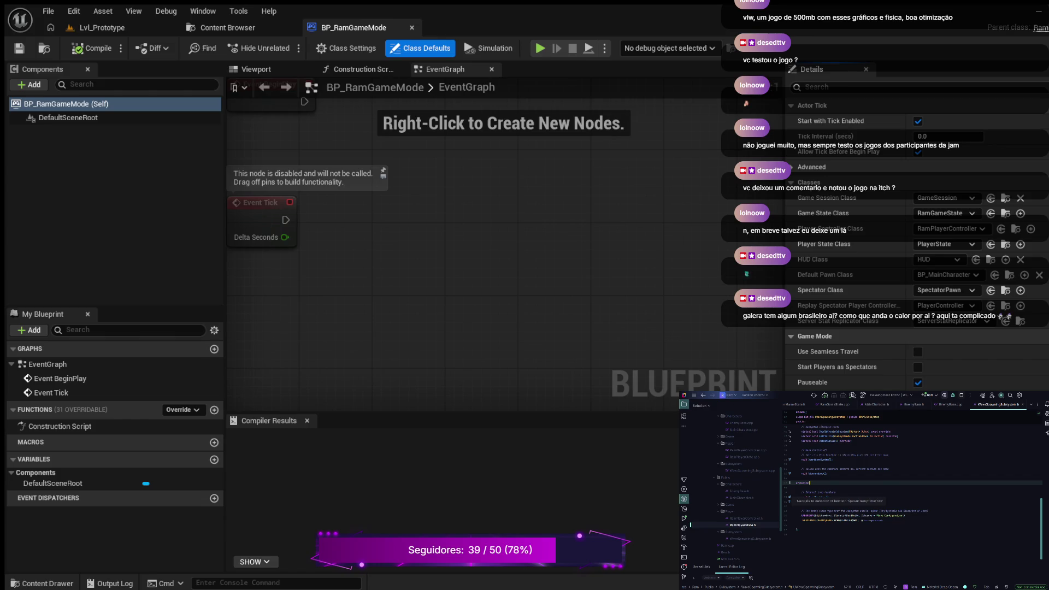
pyautogui.moveTo(874, 521); pyautogui.dragTo(802, 510)
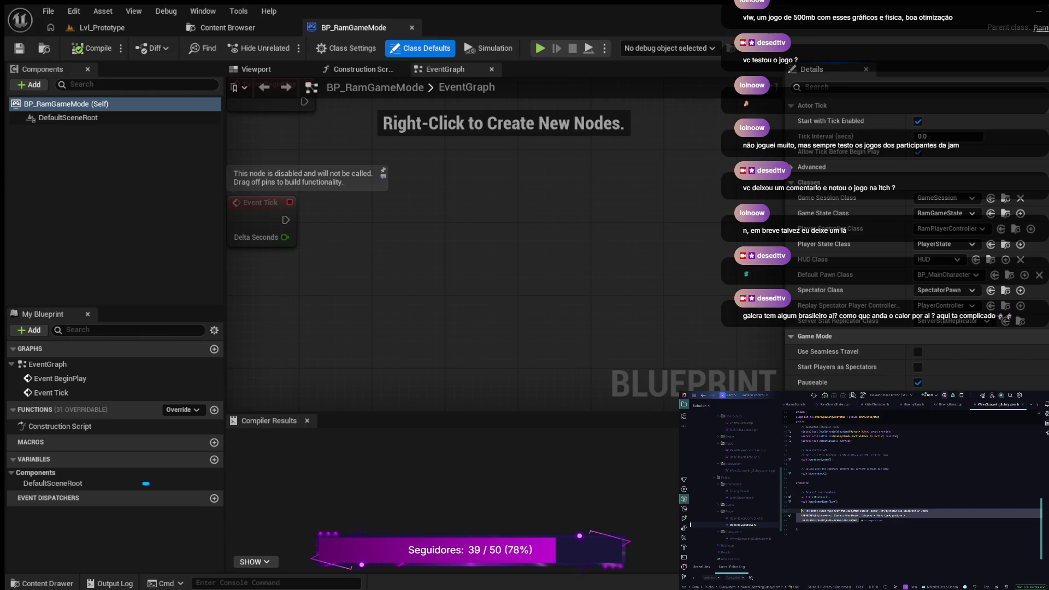
pyautogui.press('Delete')
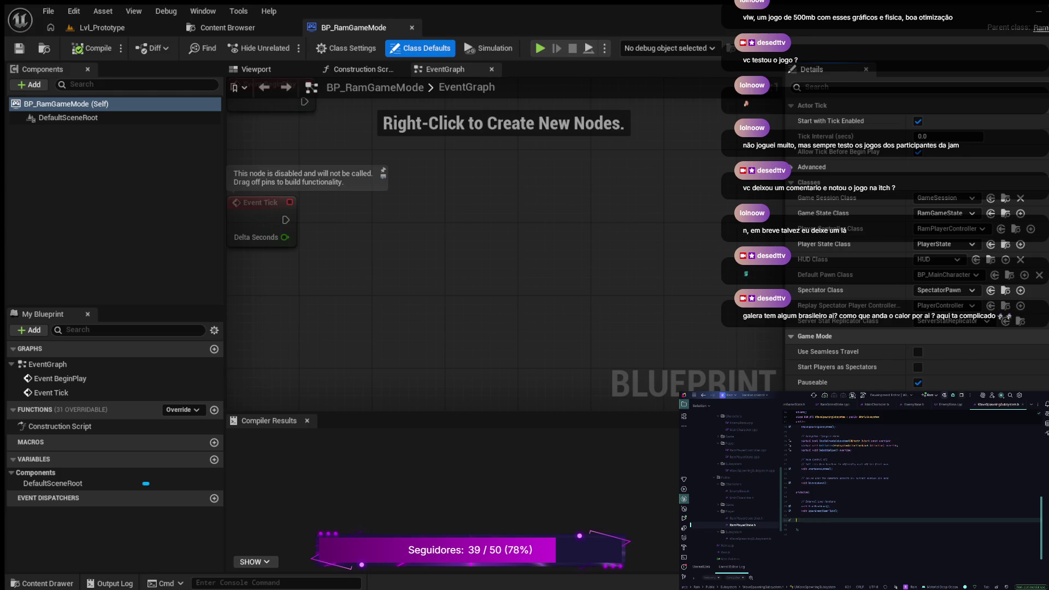
pyautogui.press('BackSpace')
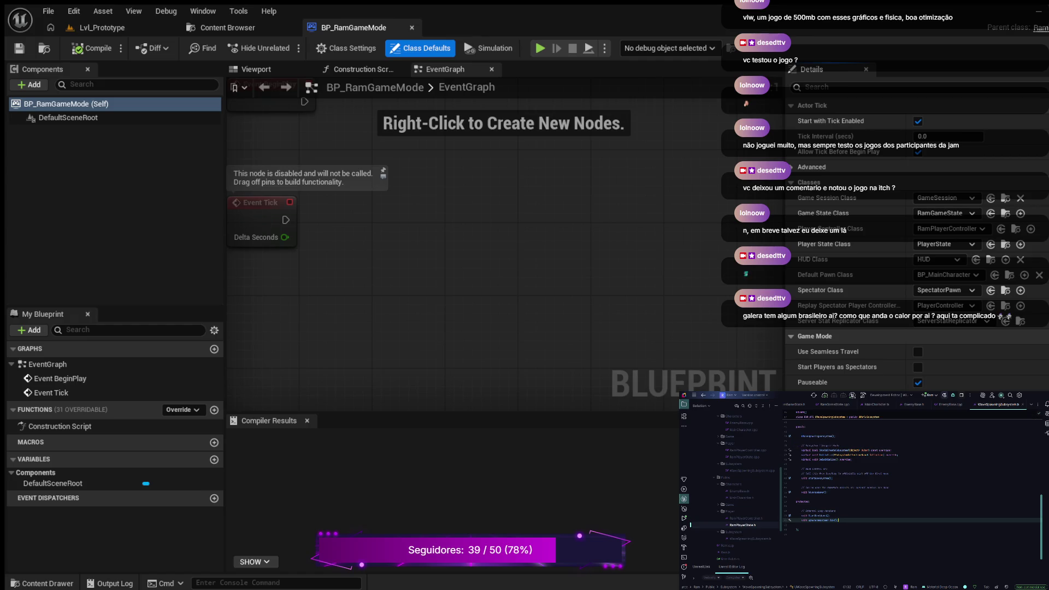
pyautogui.hotkey('alt', '1')
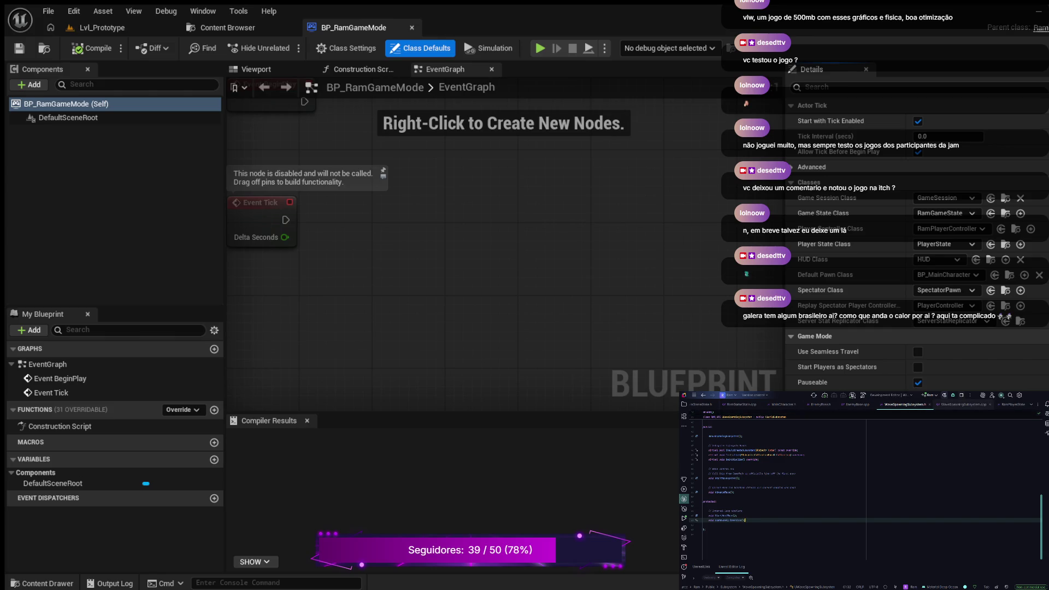
pyautogui.hotkey('ctrl', 'Tab')
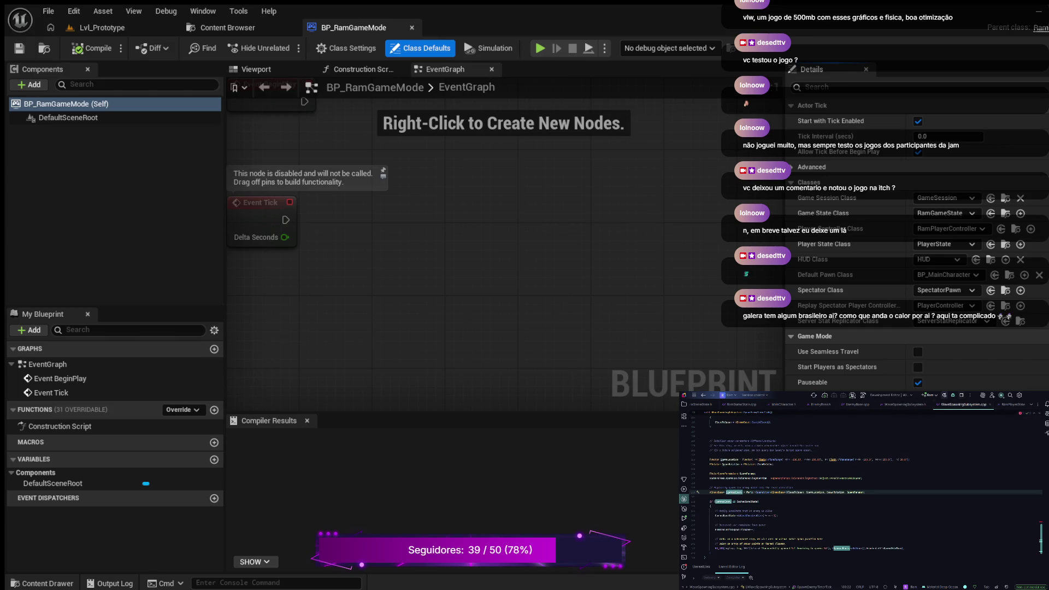
pyautogui.scroll(3, 864, 492)
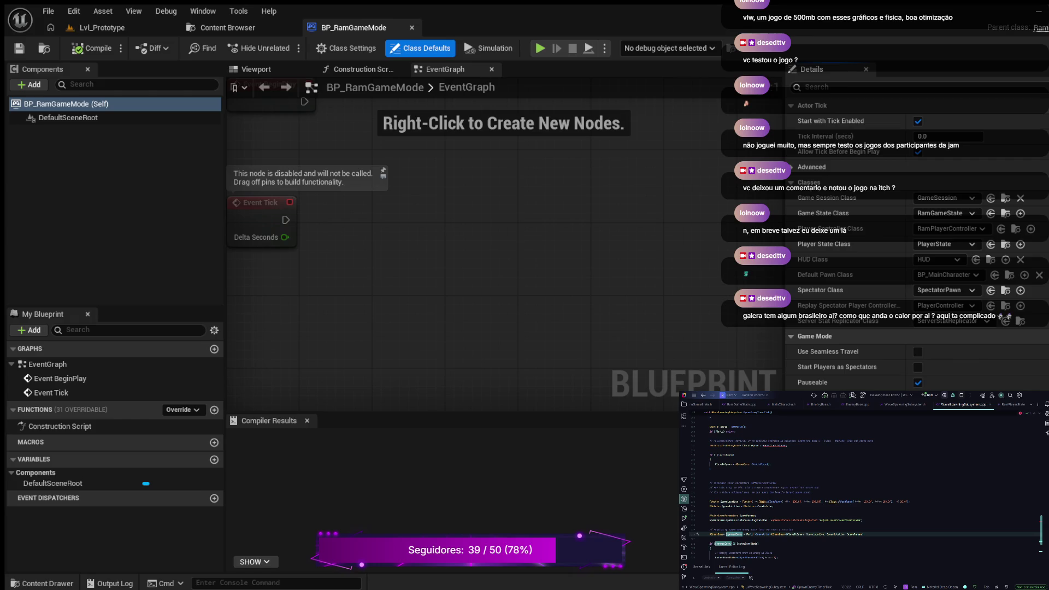
pyautogui.scroll(3, 863, 491)
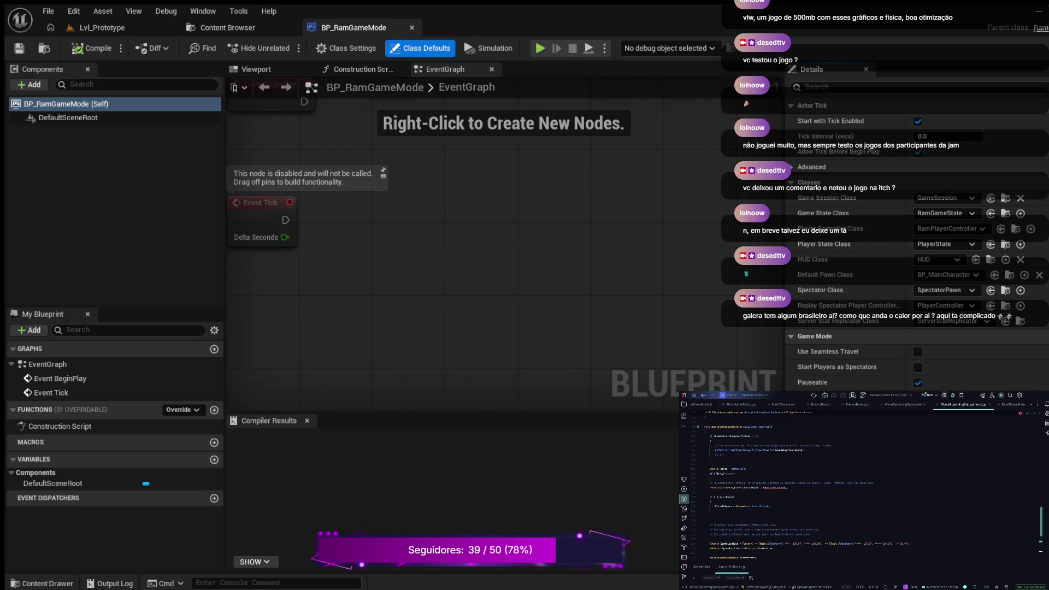
pyautogui.click(787, 487)
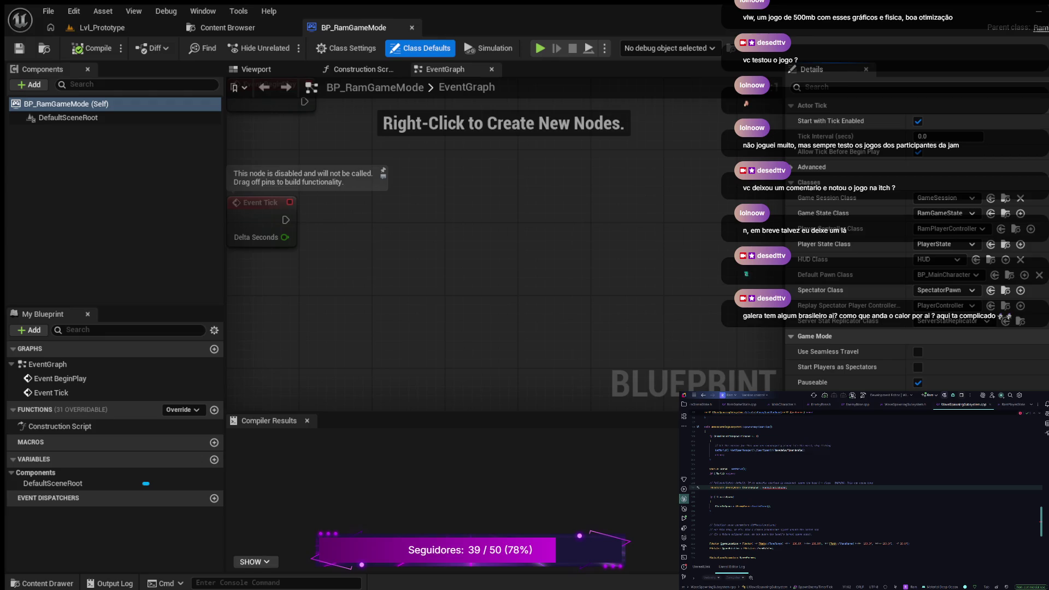
pyautogui.scroll(1, 864, 492)
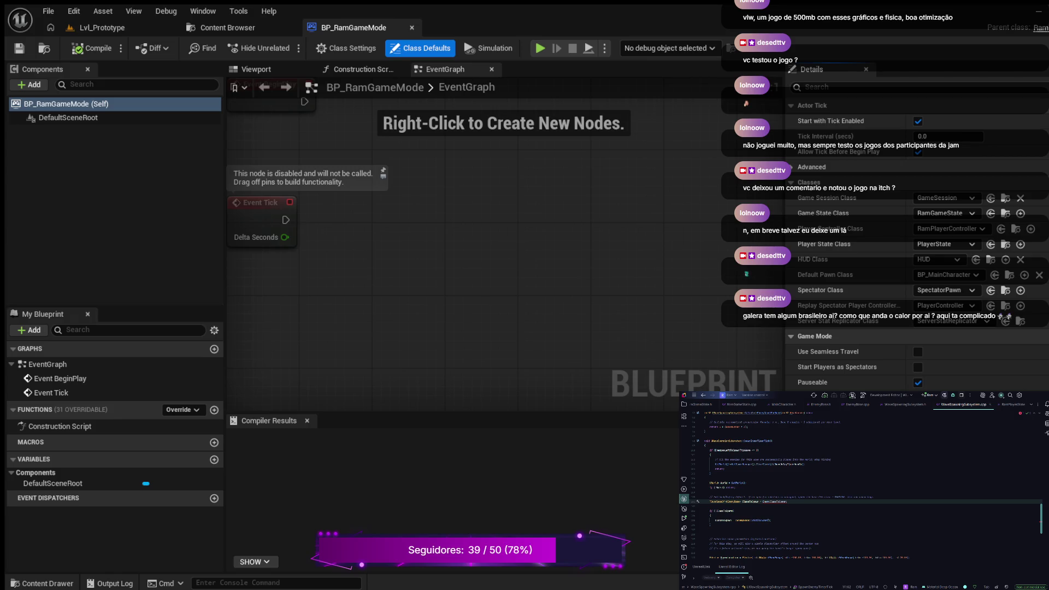
pyautogui.scroll(-3, 864, 486)
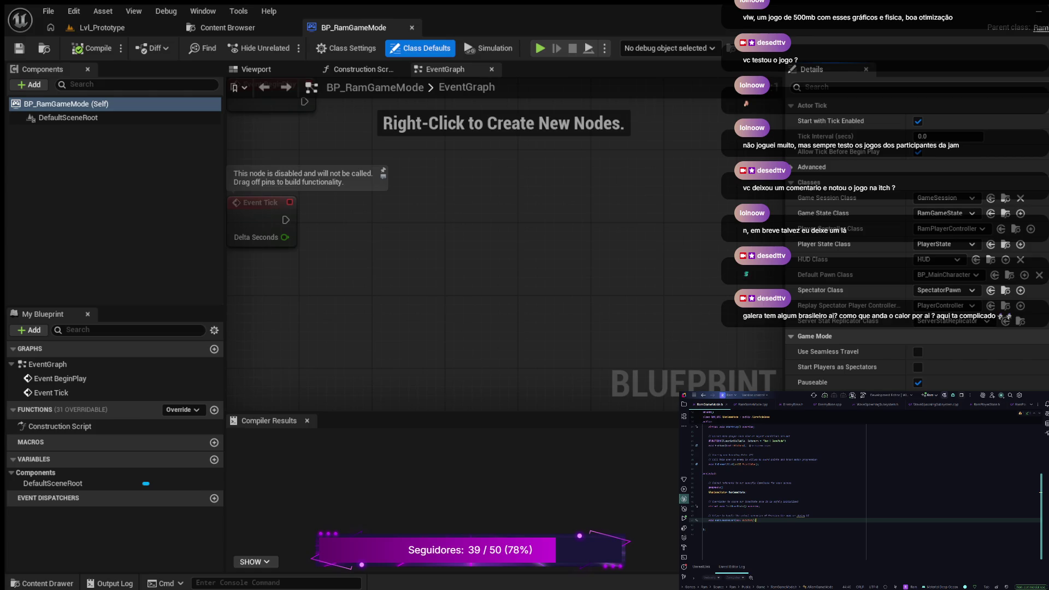
# Add a commented UPROPERTY TSubclassOf<class ...> EnemyClassToSpawn declaration to RamGameMode.h
pyautogui.press('Return')
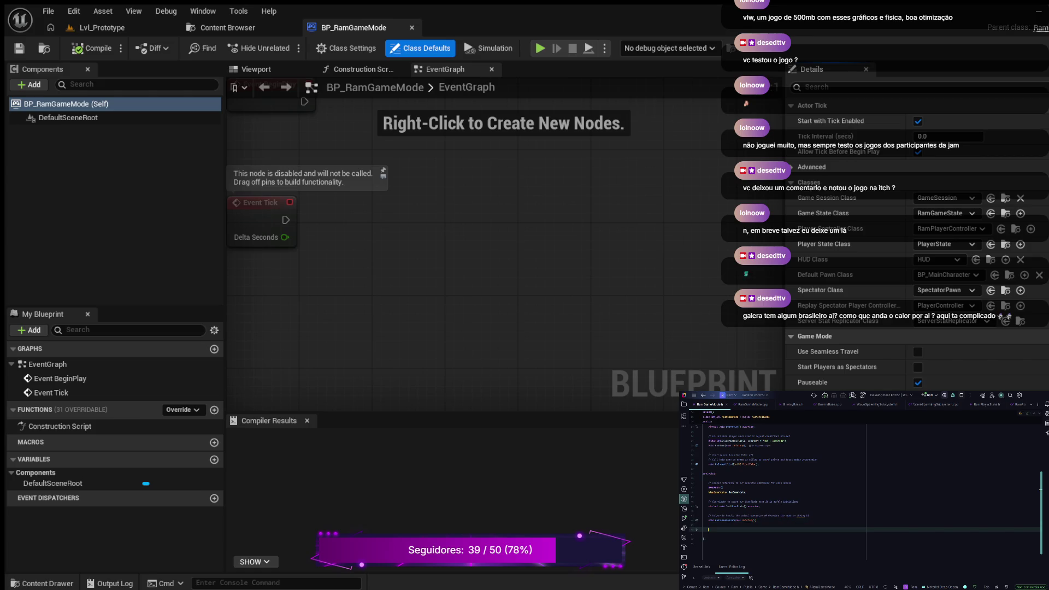
pyautogui.press('Tab')
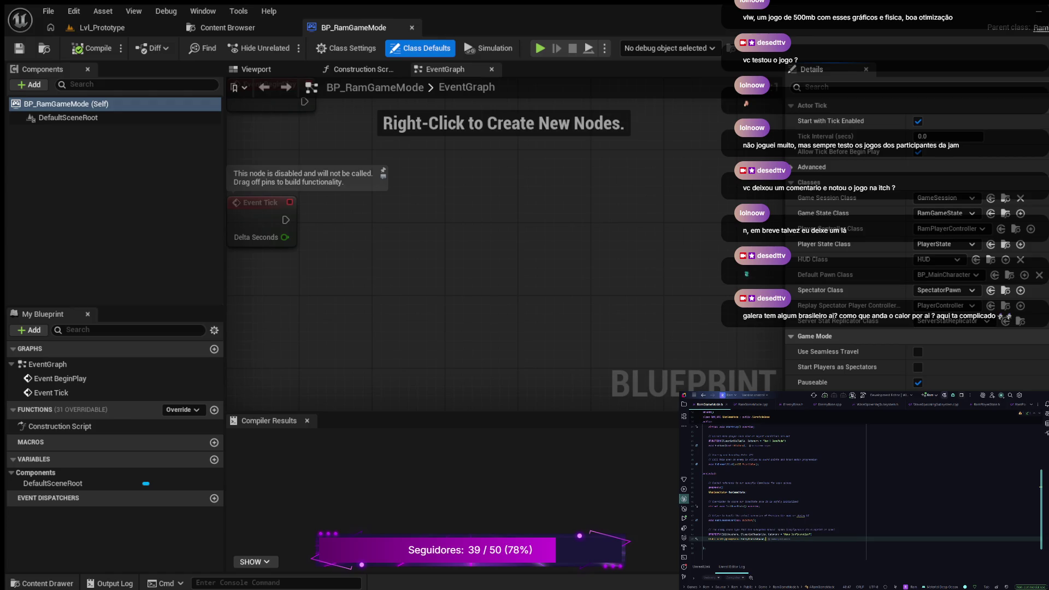
pyautogui.doubleClick(731, 540)
pyautogui.write('class')
pyautogui.press('Return')
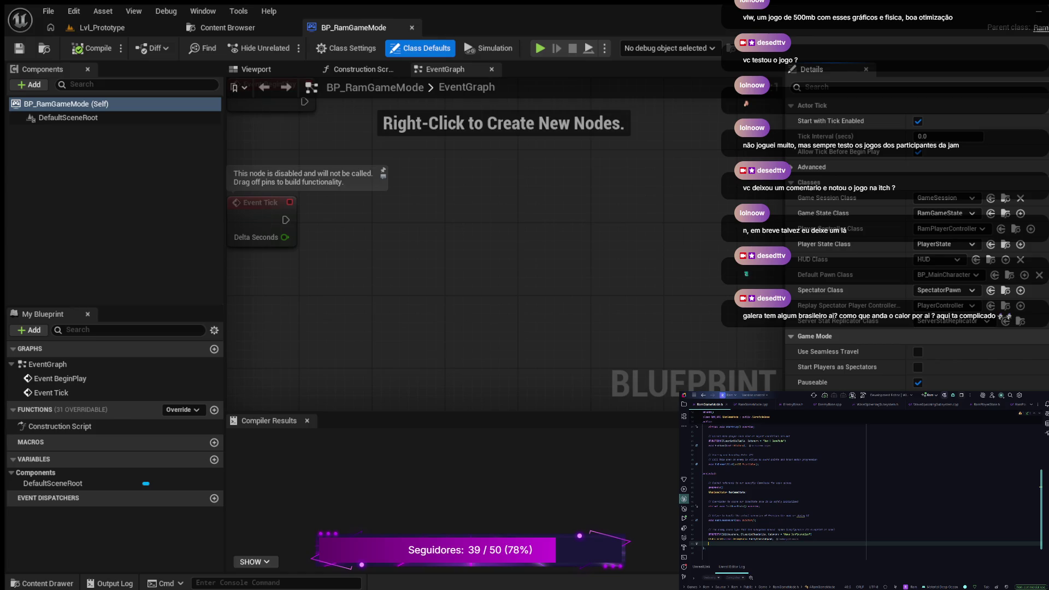
pyautogui.click(711, 421)
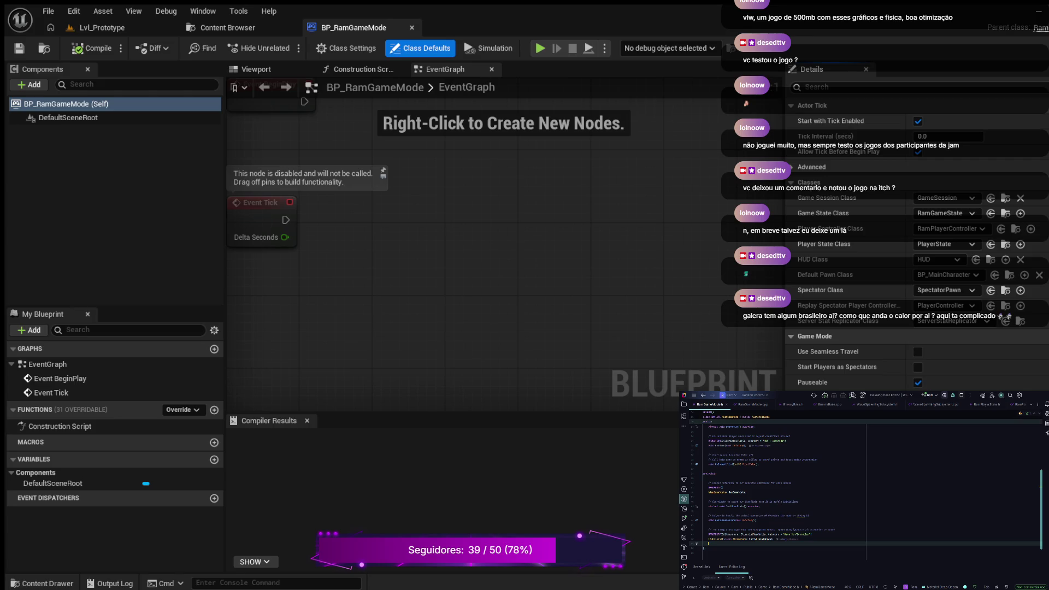
pyautogui.click(936, 404)
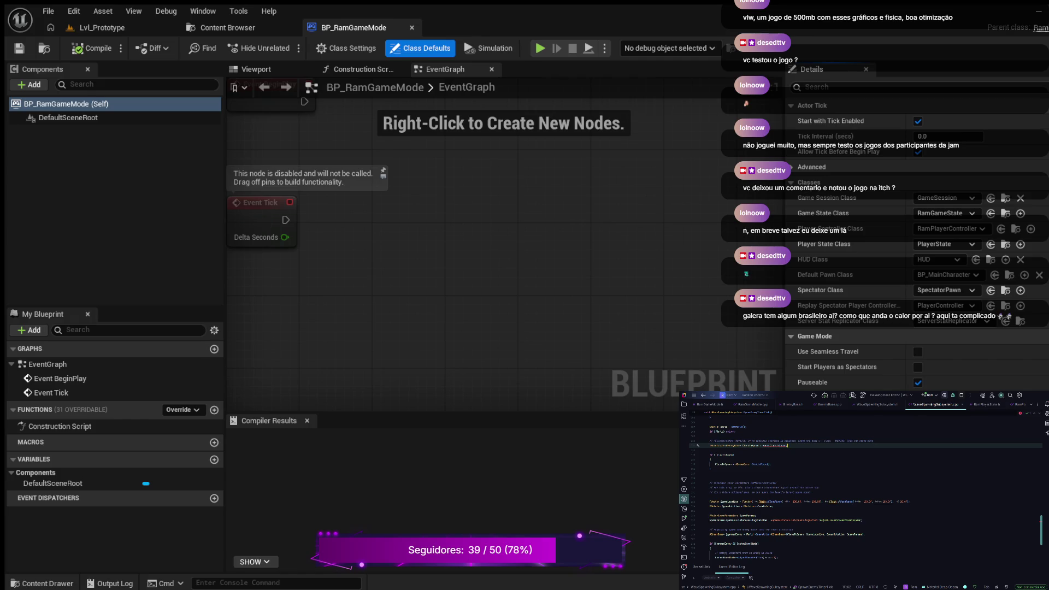
# Select the six ClassToSpawn lines in WaveSpawningSubsystem.cpp and comment them out with Ctrl+/
pyautogui.scroll(5, 863, 492)
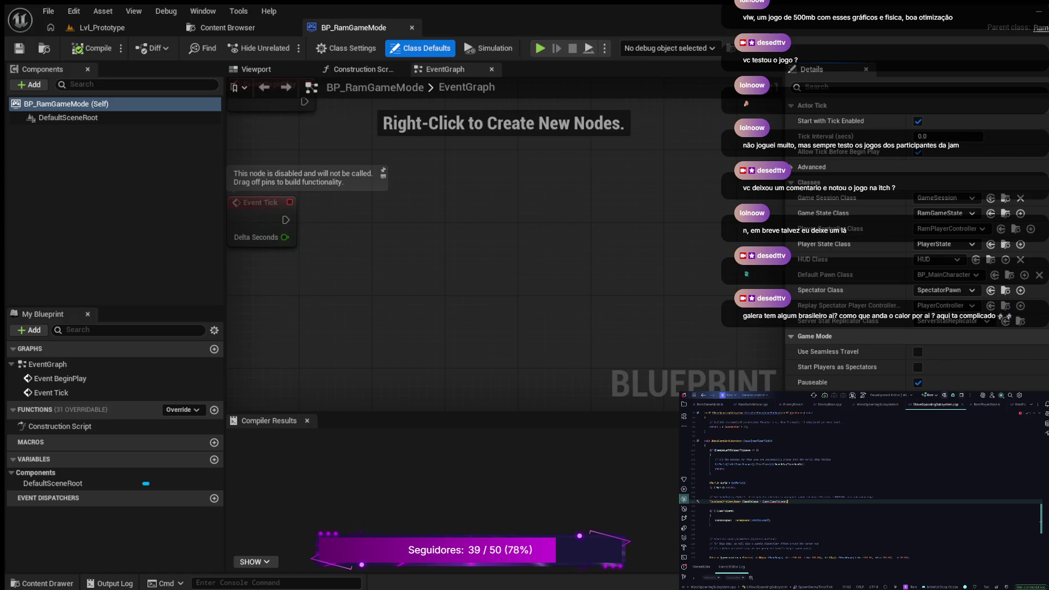
pyautogui.moveTo(787, 501)
pyautogui.mouseDown()
pyautogui.moveTo(704, 529)
pyautogui.moveTo(732, 501)
pyautogui.mouseUp()
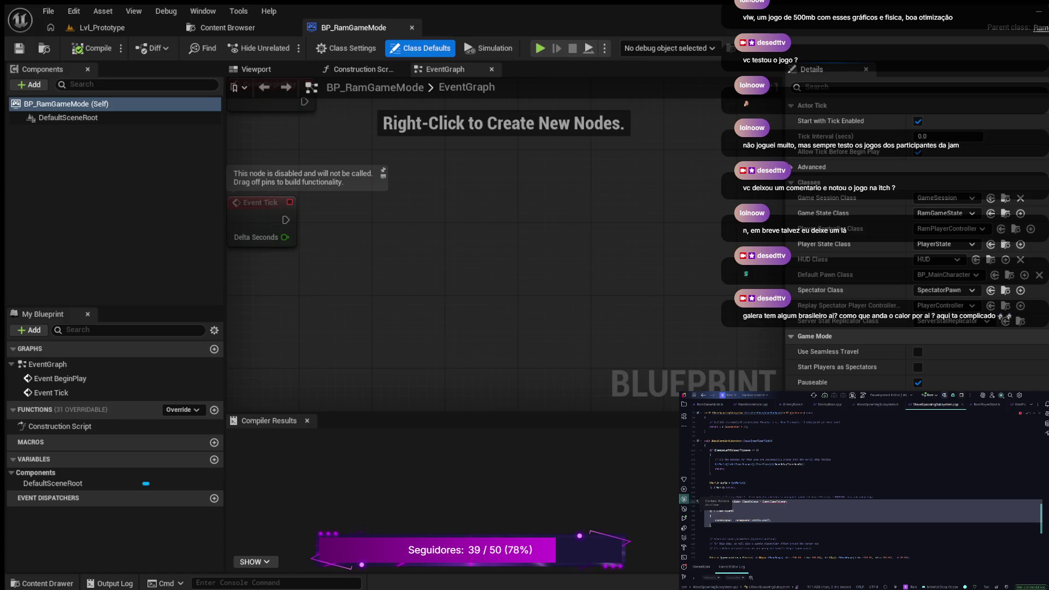
pyautogui.hotkey('ctrl', '/')
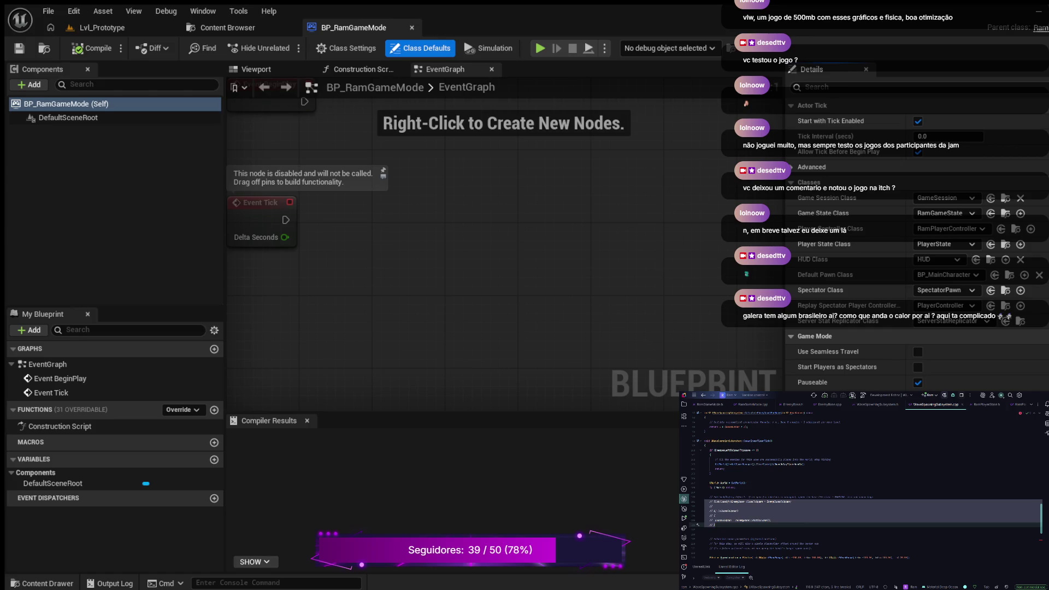
pyautogui.scroll(-8, 865, 486)
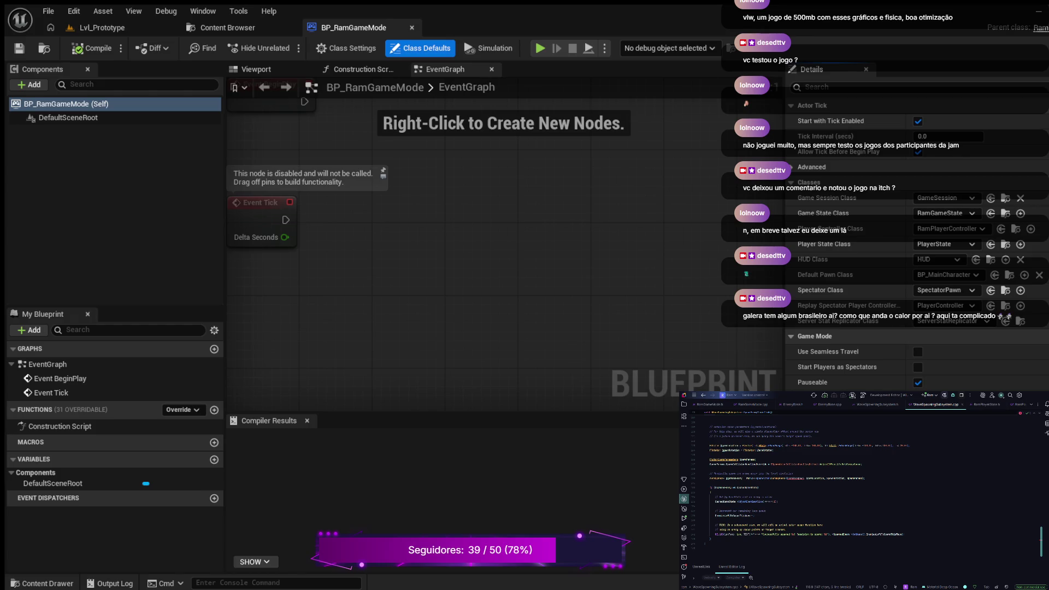
# Comment out lines 130 and 132 and reduce the if-check to CachedGameState only
pyautogui.click(865, 478)
pyautogui.hotkey('ctrl', '/')
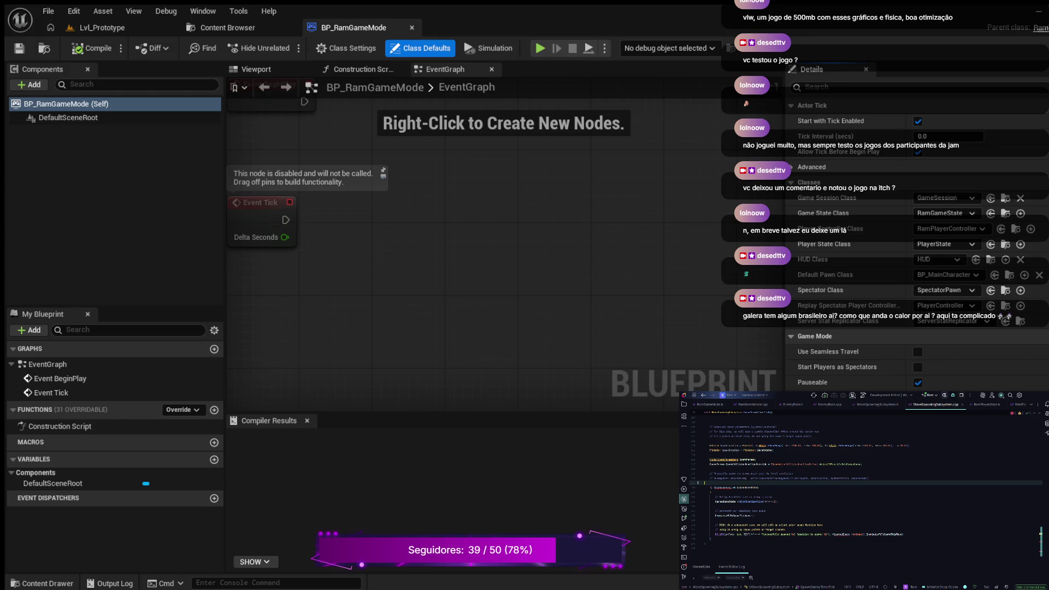
pyautogui.click(706, 487)
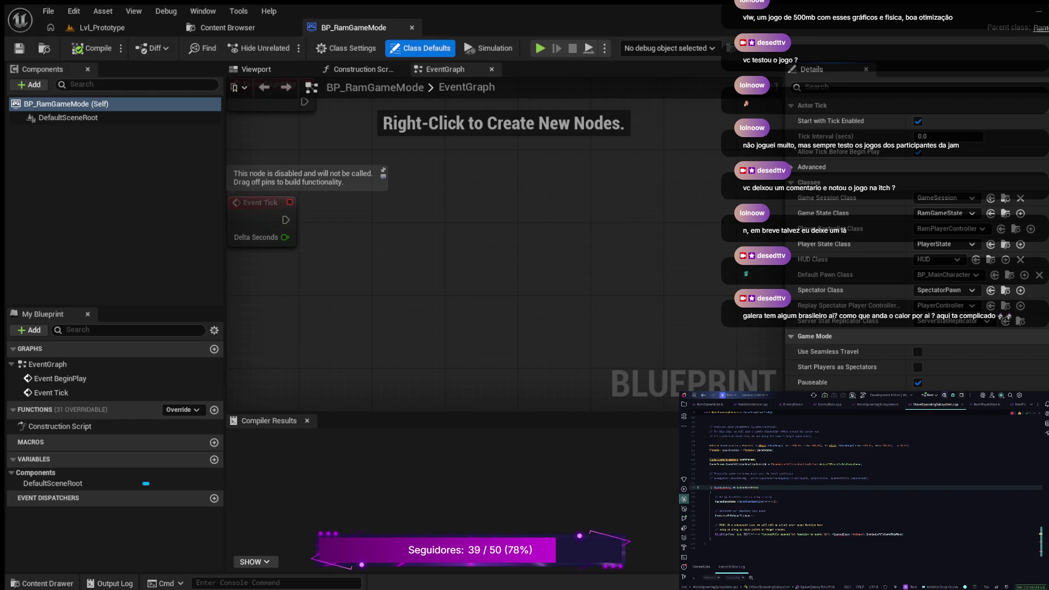
pyautogui.hotkey('ctrl', 'v')
pyautogui.click(706, 488)
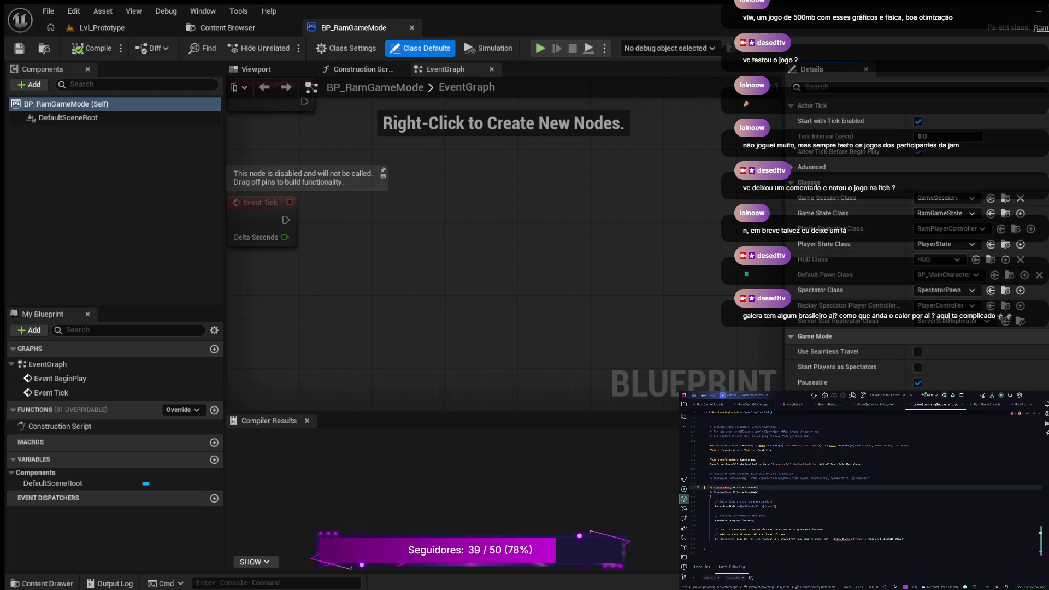
pyautogui.hotkey('ctrl', '/')
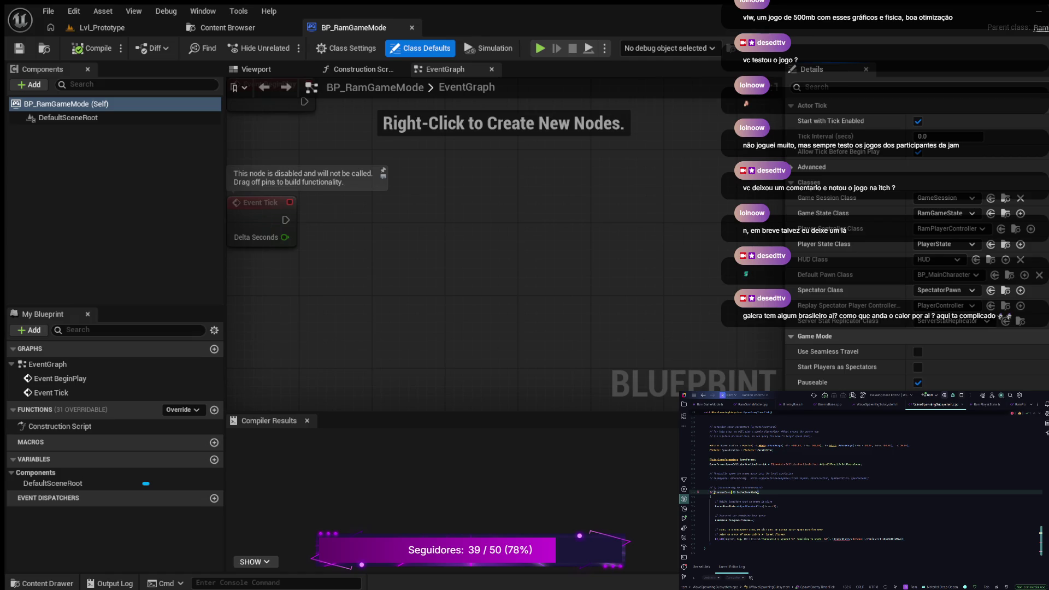
pyautogui.hotkey('ctrl', 'shift', 'Left')
pyautogui.hotkey('ctrl', 'shift', 'Left')
pyautogui.press('BackSpace')
# Trim the leftover text from the call on line 143
pyautogui.press('Left')
pyautogui.press('Down')
pyautogui.press('Down')
pyautogui.press('Down')
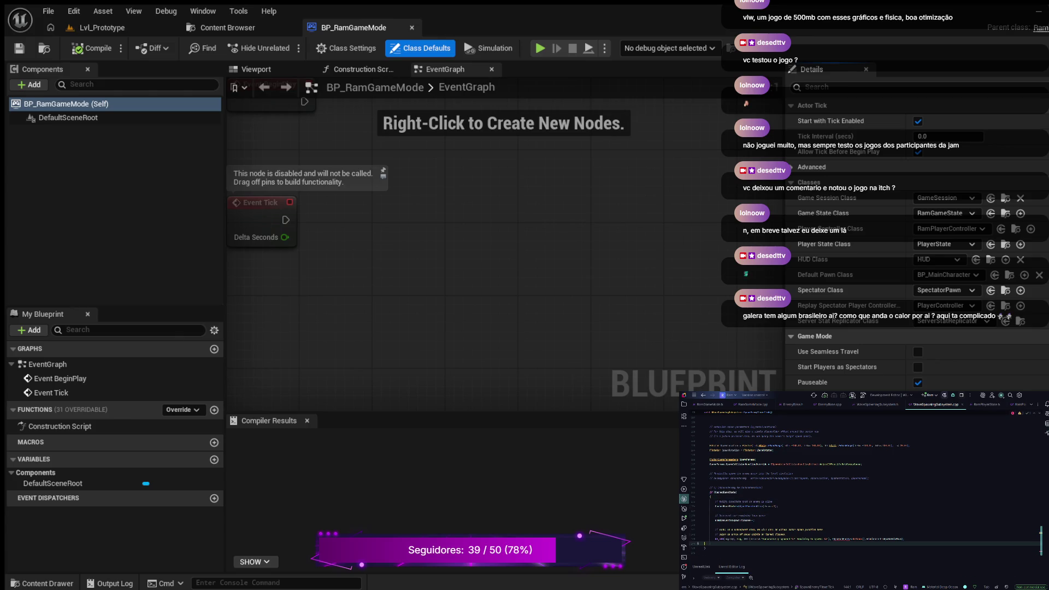
pyautogui.press('Up')
pyautogui.press('Up')
pyautogui.press('Up')
pyautogui.press('Down')
pyautogui.press('Down')
pyautogui.press('Down')
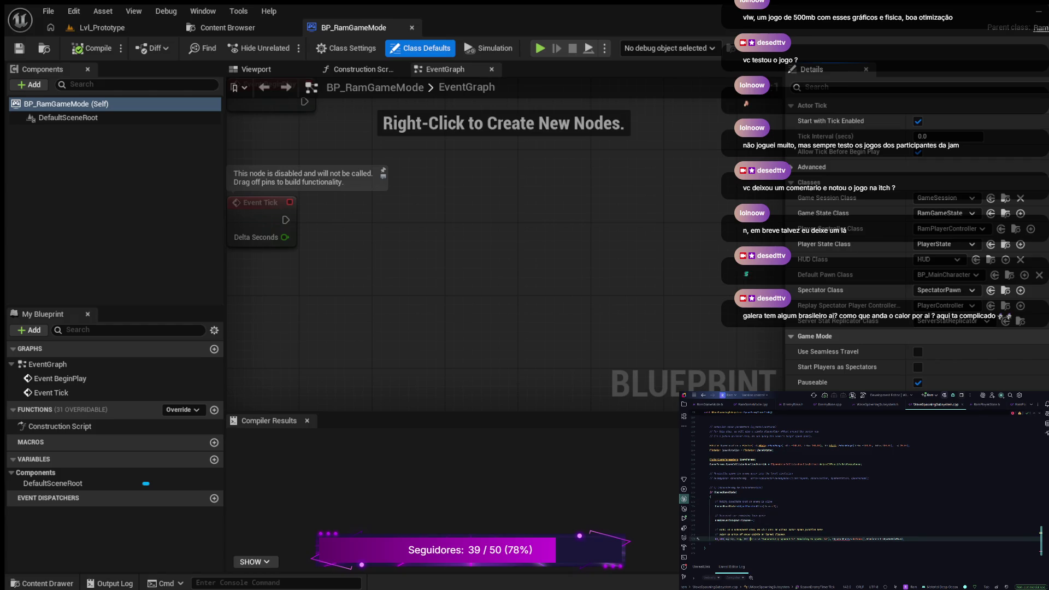
pyautogui.press('Right')
pyautogui.press('Right')
pyautogui.press('Right')
pyautogui.press('BackSpace')
pyautogui.press('BackSpace')
pyautogui.press('BackSpace')
pyautogui.click(866, 539)
pyautogui.press('BackSpace')
pyautogui.press('BackSpace')
pyautogui.press('BackSpace')
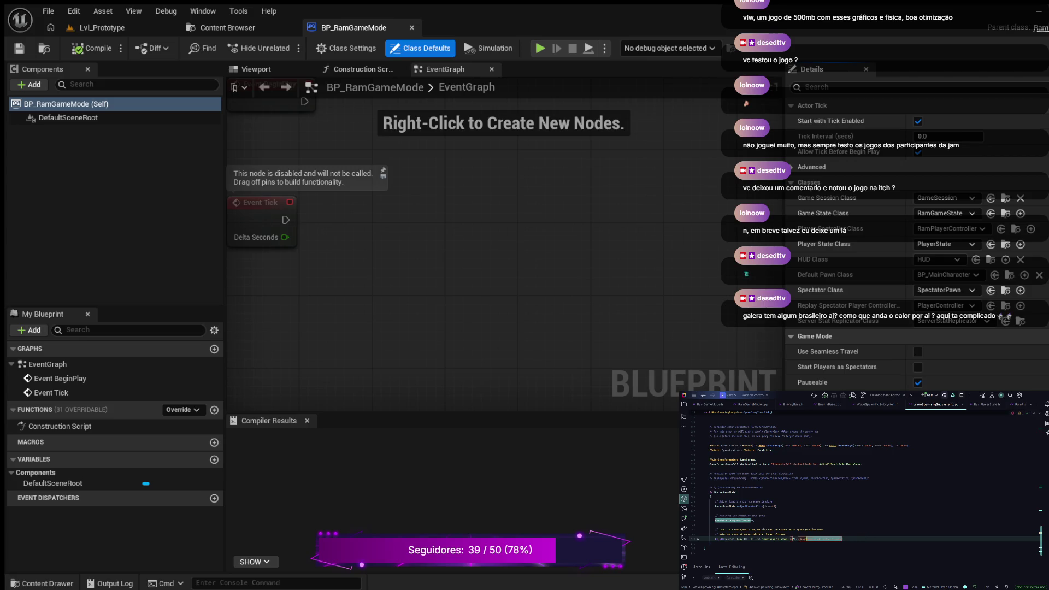
pyautogui.press('BackSpace')
pyautogui.press('Up')
pyautogui.press('Up')
pyautogui.press('Up')
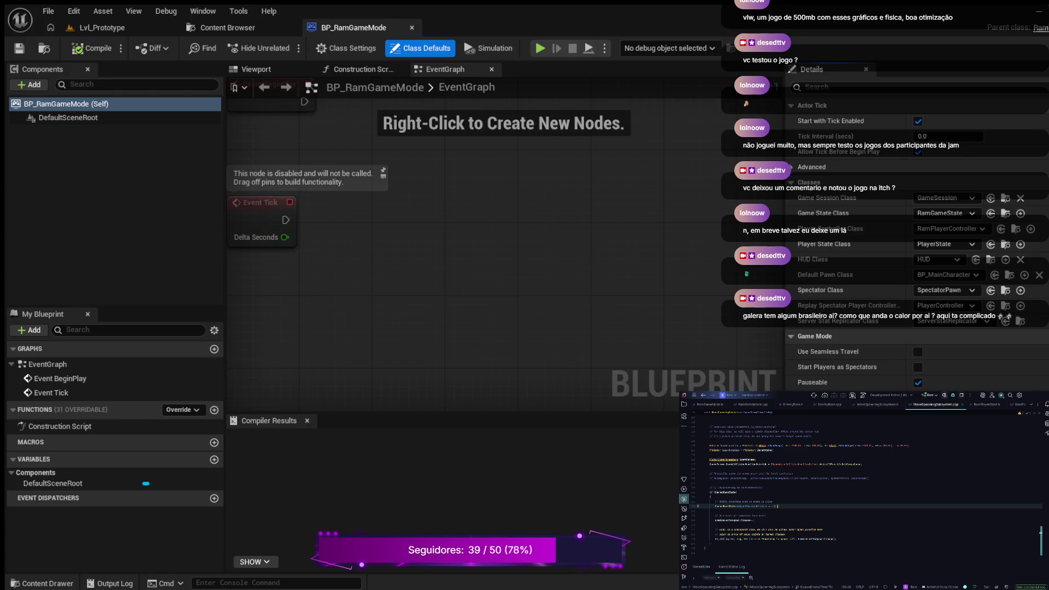
pyautogui.scroll(2, 863, 481)
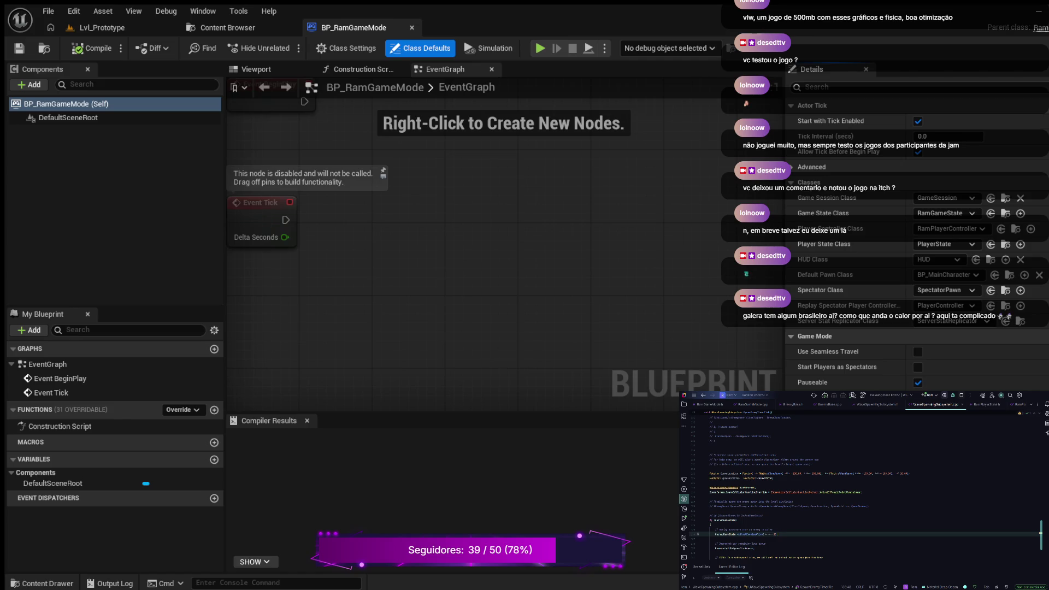
pyautogui.scroll(3, 863, 492)
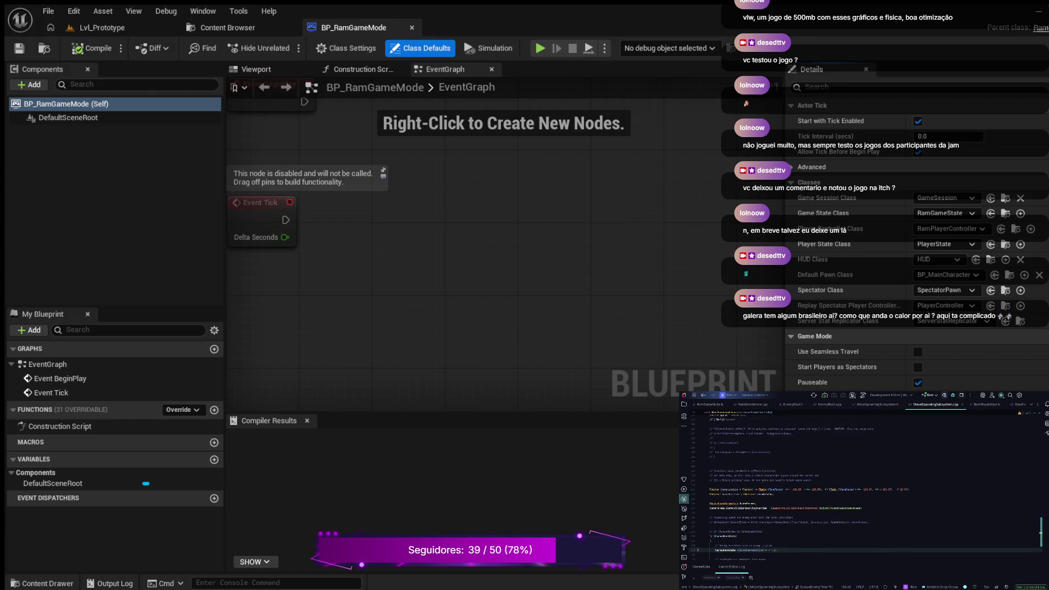
pyautogui.scroll(1, 863, 492)
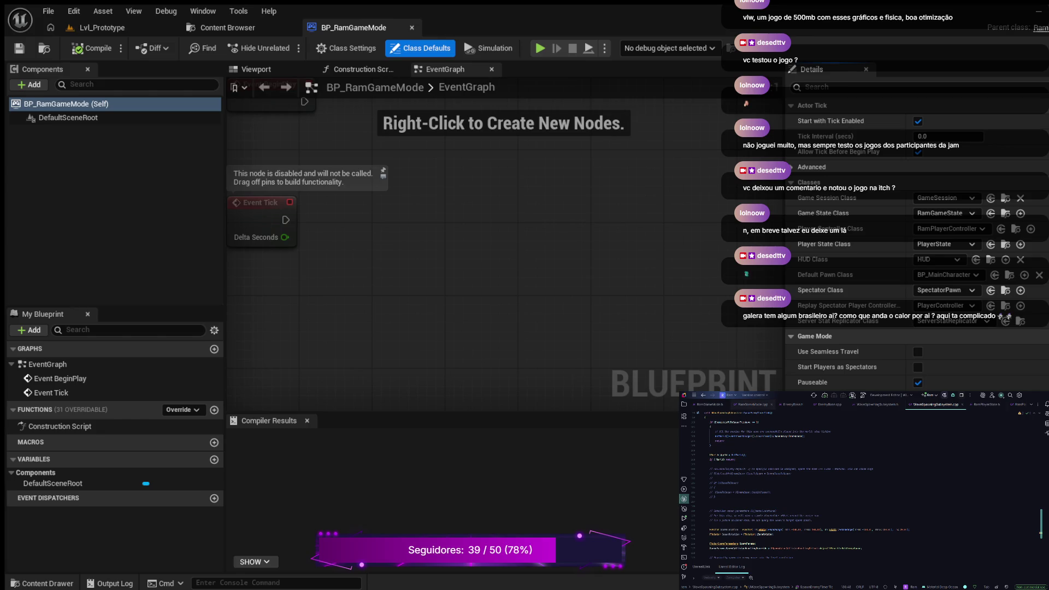
# Add a line in RamGameMode.cpp's StartPlay that calls WaveSystem with (Lvl.Capacity…)
pyautogui.click(751, 404)
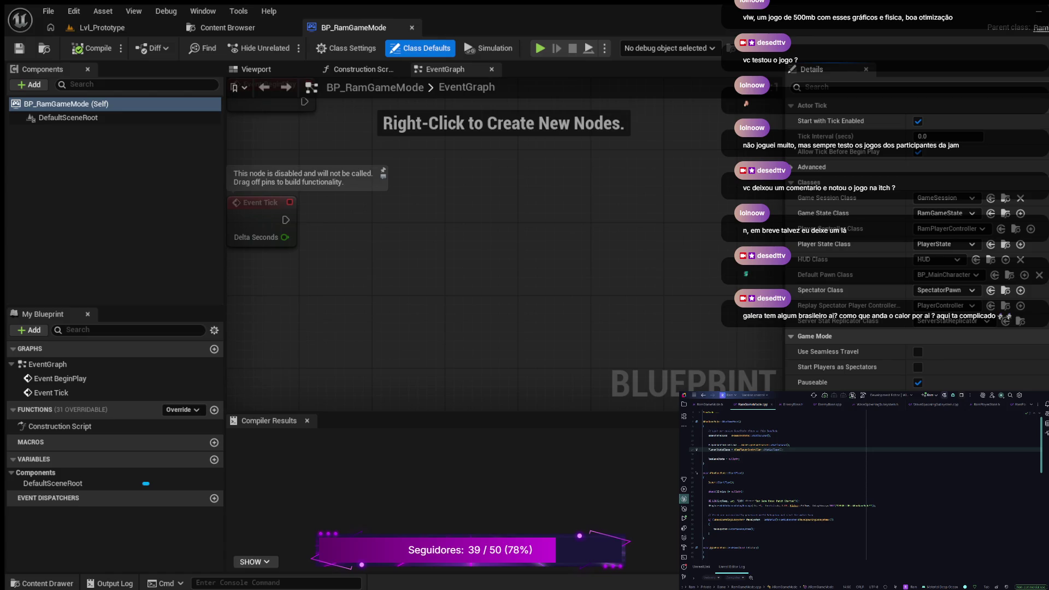
pyautogui.click(710, 524)
pyautogui.press('Return')
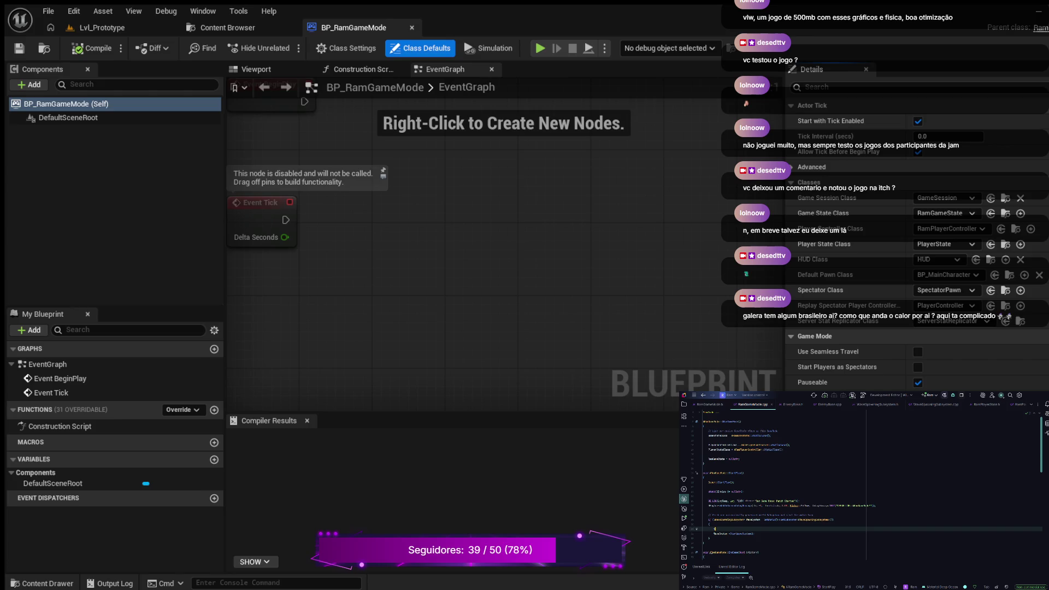
pyautogui.write('meState')
pyautogui.write(' =')
pyautogui.write('(Lvl.Capacity')
pyautogui.press('Tab')
pyautogui.write(');')
# Paste three lines of code into WaveSpawningSubsystem.h
pyautogui.click(877, 404)
pyautogui.scroll(3, 863, 481)
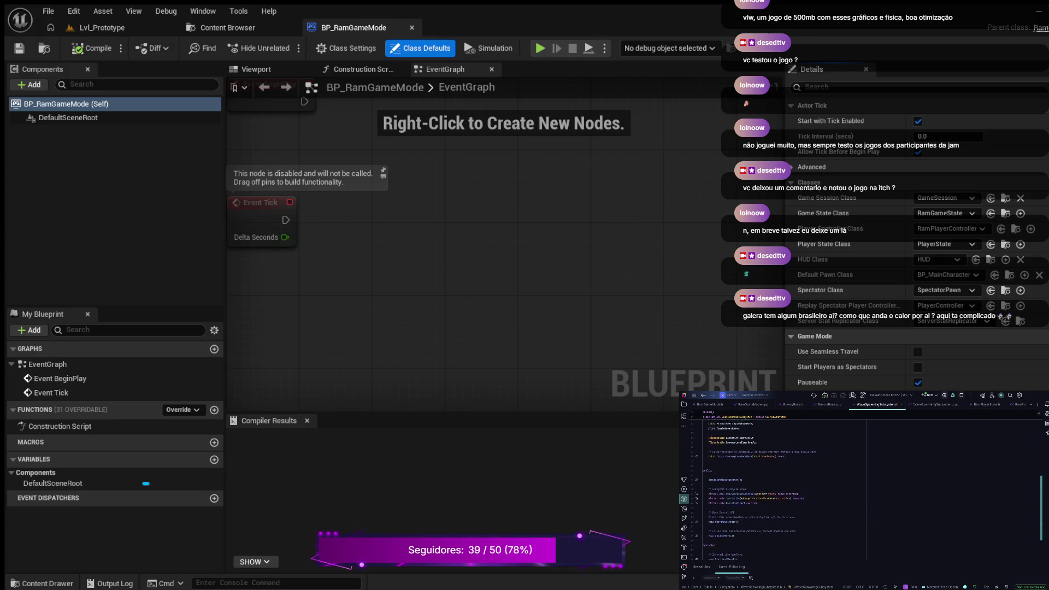
pyautogui.click(739, 520)
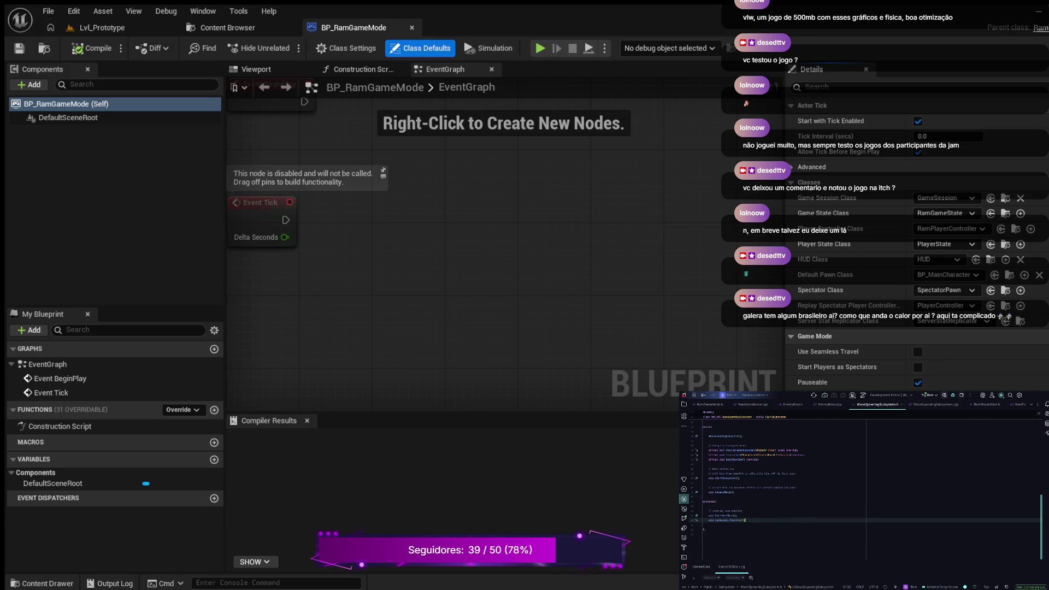
pyautogui.scroll(-3, 739, 520)
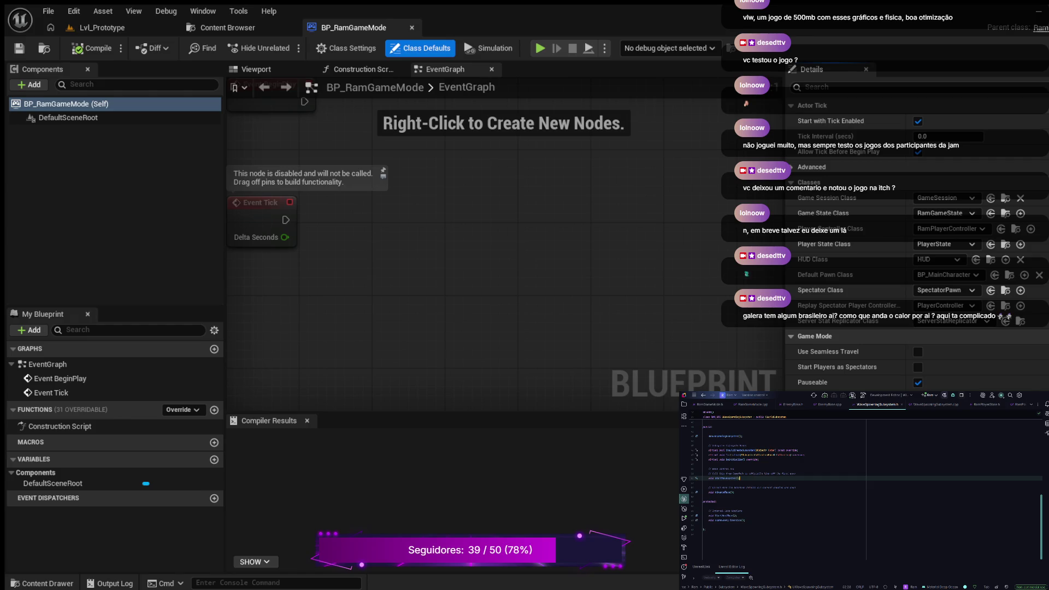
pyautogui.click(710, 520)
pyautogui.hotkey('ctrl', 'v')
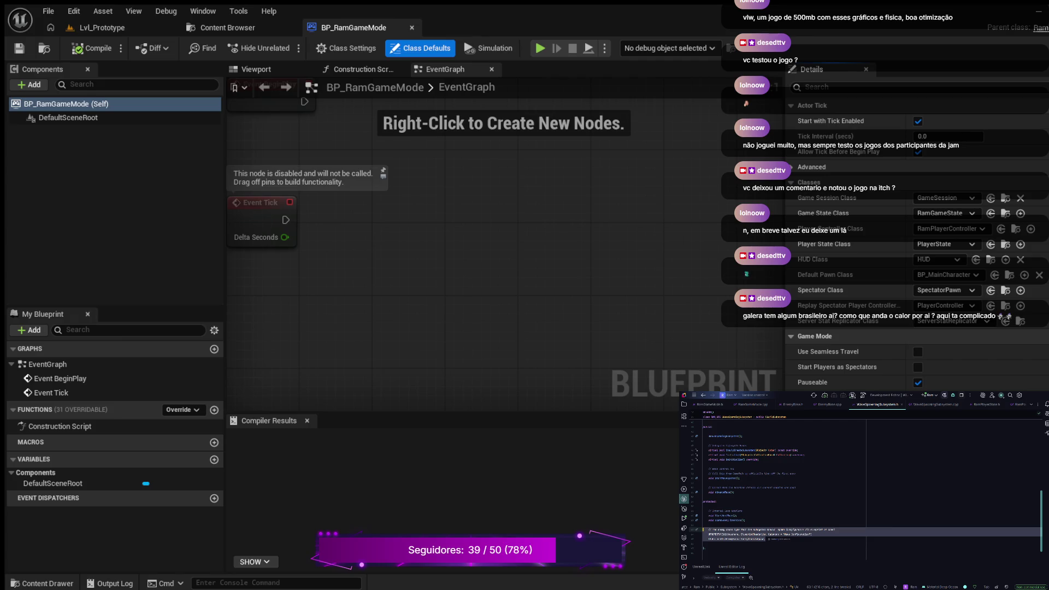
# Cross-check the related code in RamGameMode.cpp and WaveSpawningSubsystem.cpp
pyautogui.hotkey('ctrl', 'Tab')
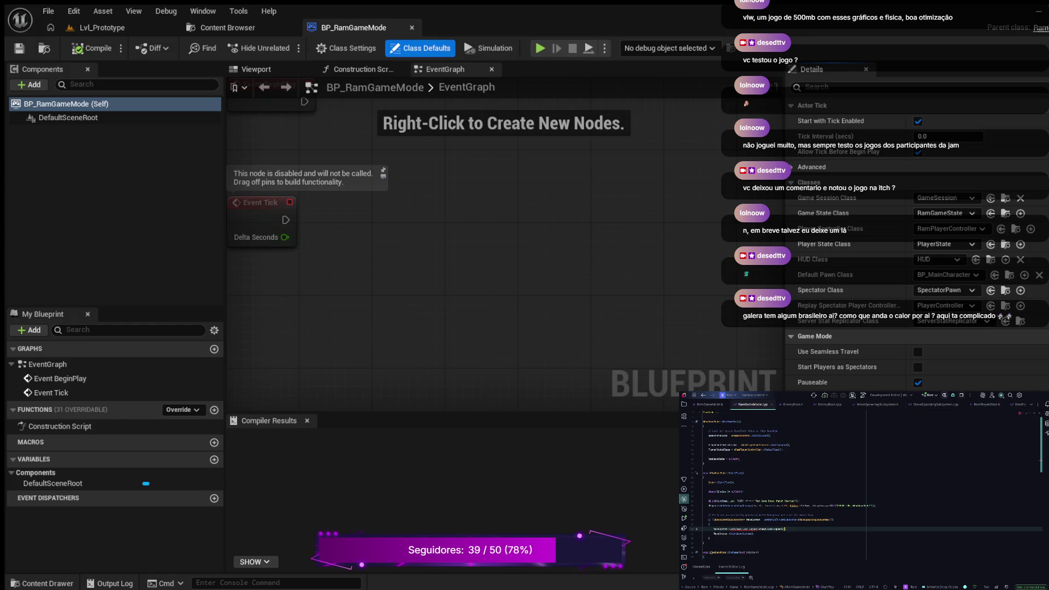
pyautogui.hotkey('ctrl', 'Tab')
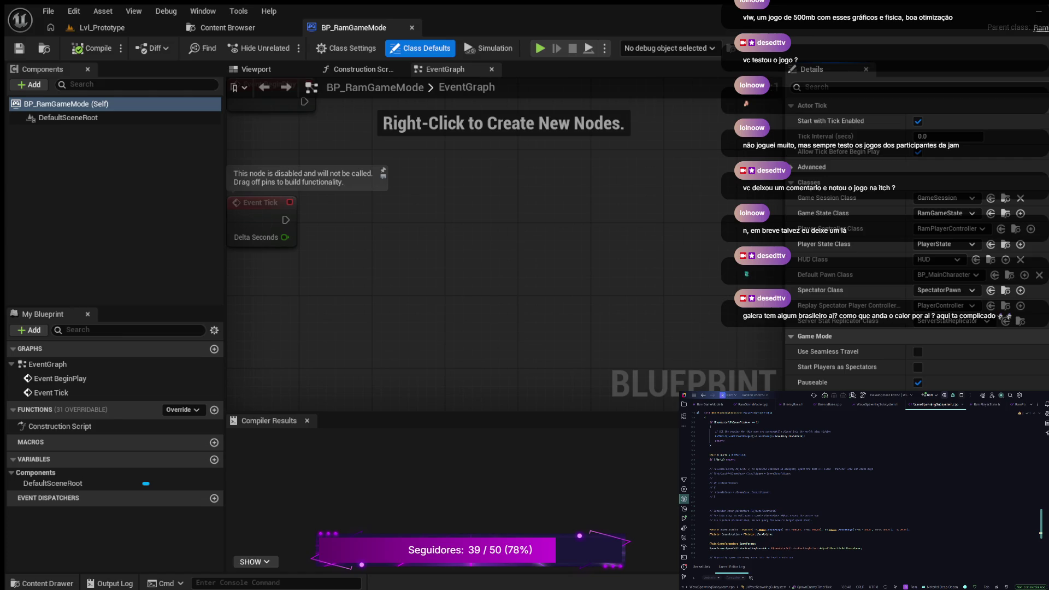
pyautogui.scroll(-3, 863, 492)
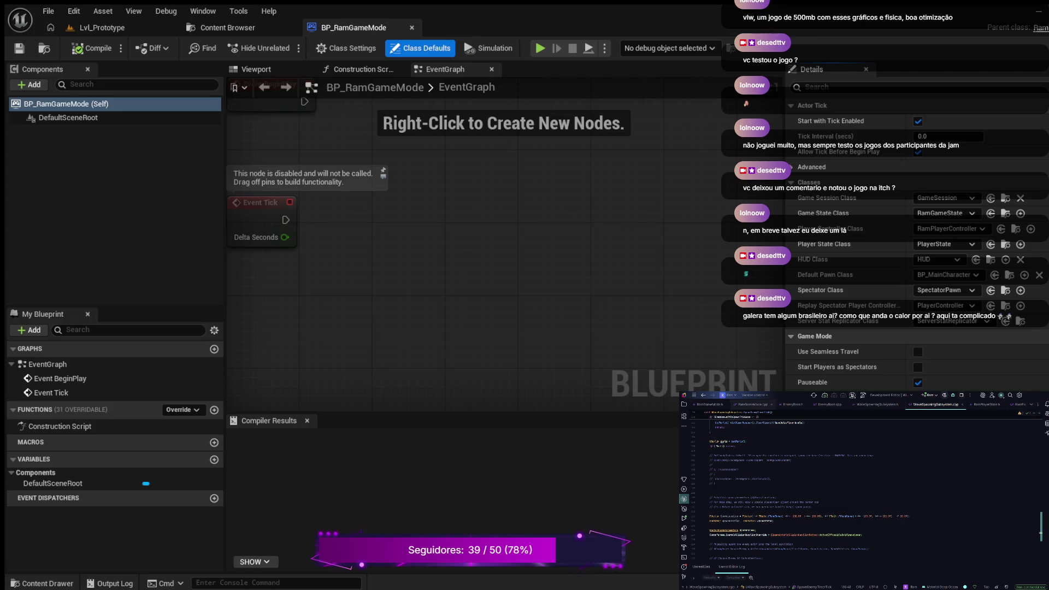
pyautogui.hotkey('ctrl', 'Tab')
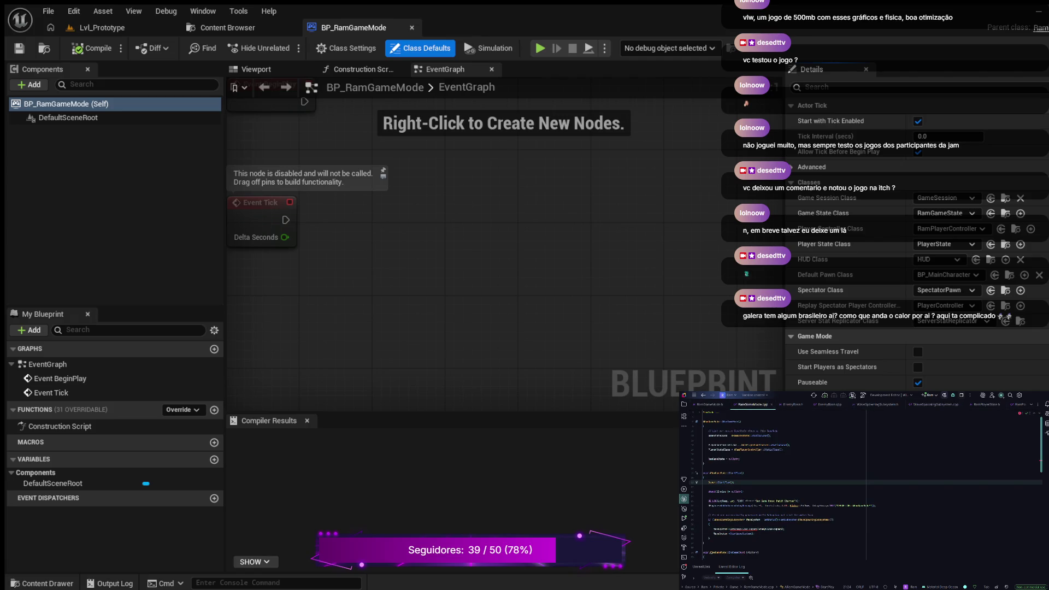
pyautogui.click(743, 528)
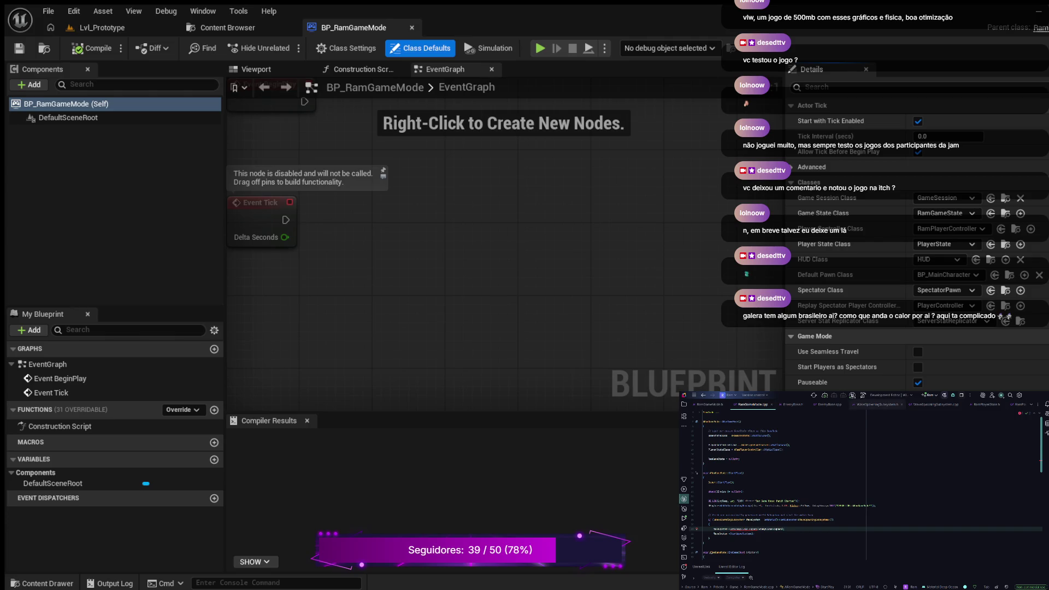
# Comment out the three UPROPERTY lines in the header and insert member lines above public:
pyautogui.click(877, 404)
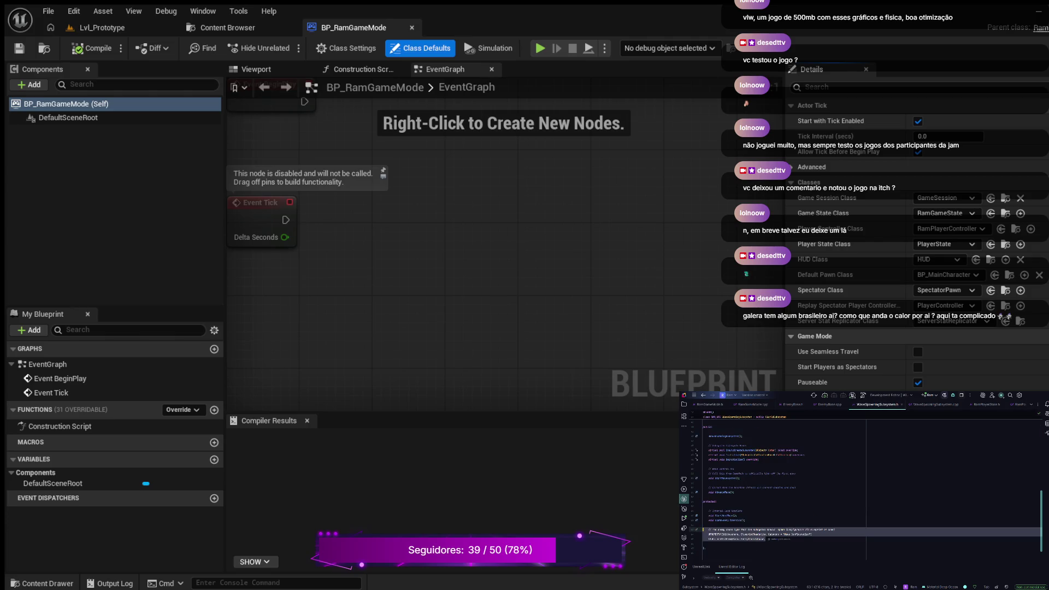
pyautogui.click(710, 502)
pyautogui.click(737, 516)
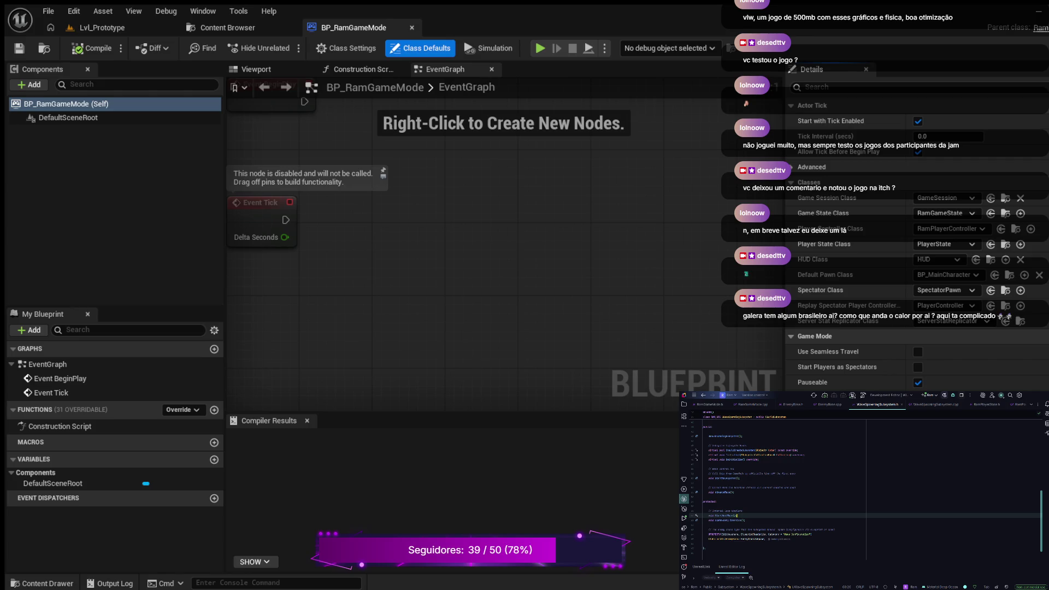
pyautogui.hotkey('ctrl', 'z')
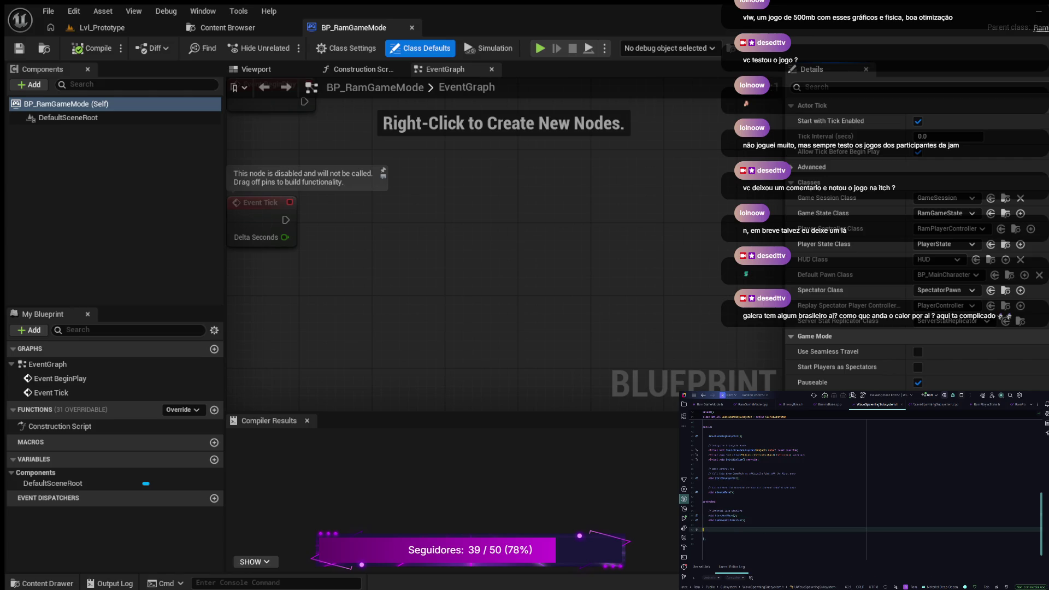
pyautogui.hotkey('ctrl', 'shift', 'z')
pyautogui.hotkey('ctrl', '/')
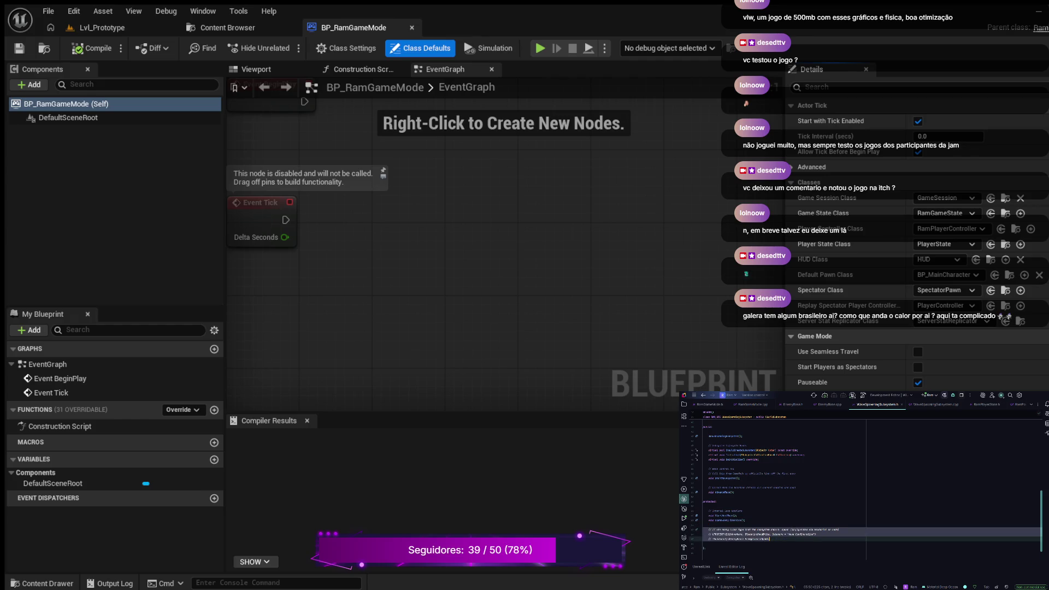
pyautogui.press('Escape')
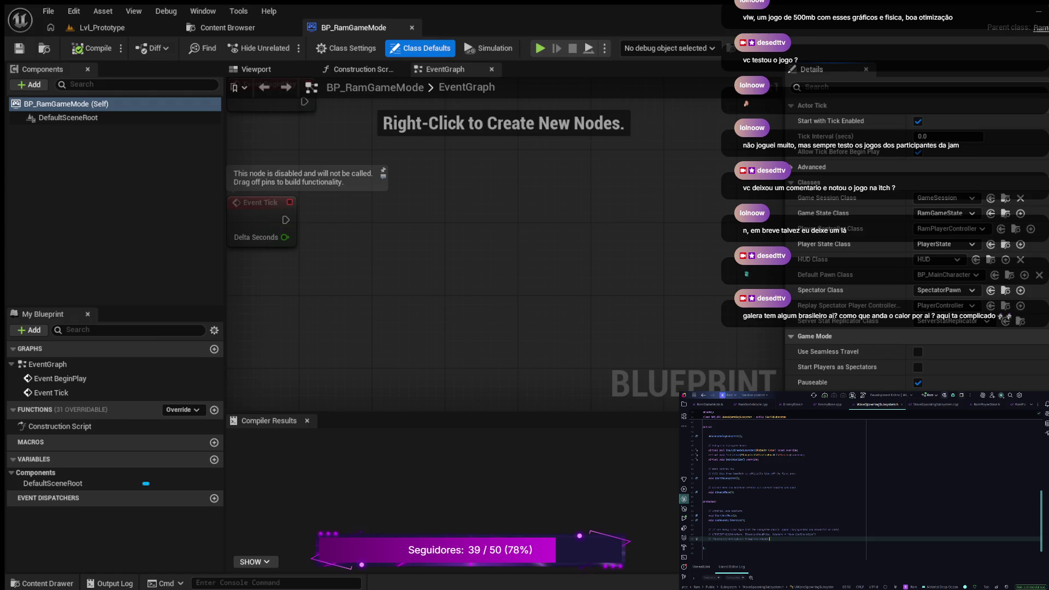
pyautogui.hotkey('ctrl', 'z')
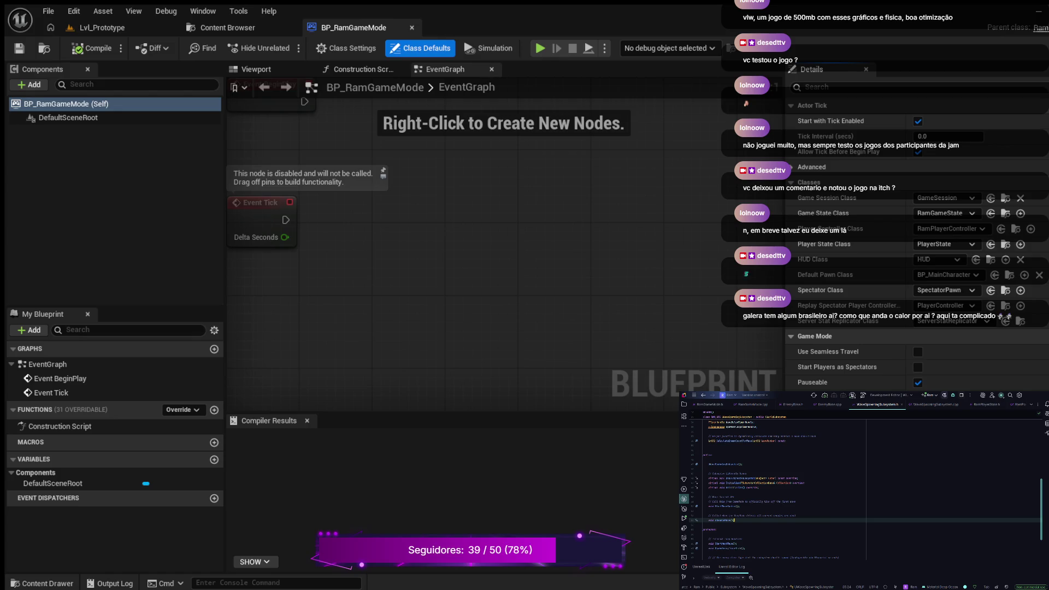
pyautogui.press('Return')
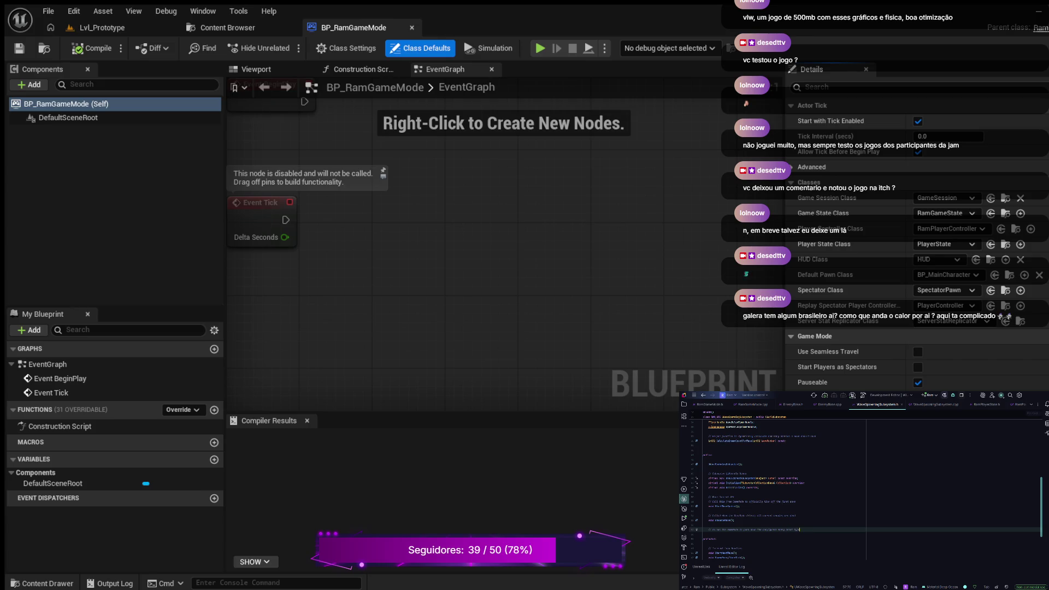
# Declare void SetEnemyClassToSpawn(TSubclassOf<AEnemyBase> En…) on a new line in WaveSpawningSubsystem.h
pyautogui.press('Return')
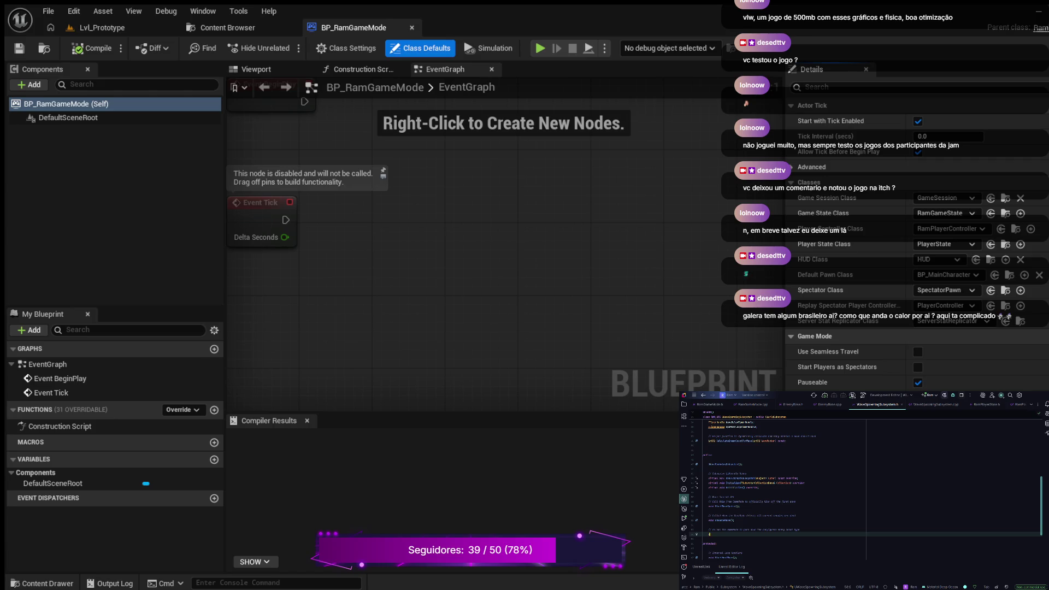
pyautogui.write('SetW')
pyautogui.write('aveN')
pyautogui.write('umber')
pyautogui.press('Escape')
pyautogui.press('Return')
pyautogui.write('TAEnemyBase')
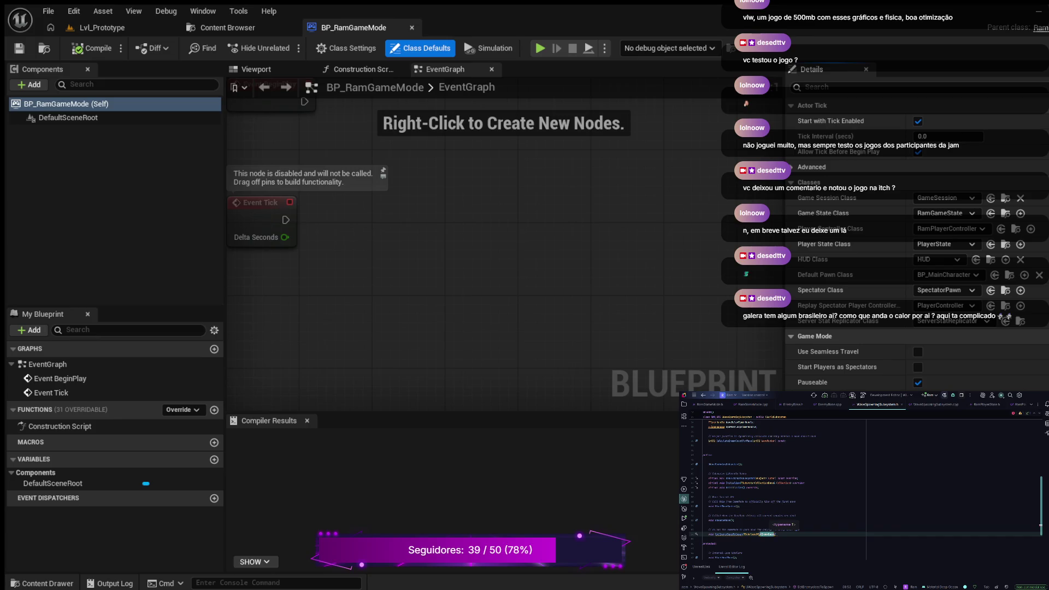
pyautogui.write('>')
pyautogui.write('E')
pyautogui.write('n')
pyautogui.press('Right')
pyautogui.press('Right')
# Undo the stray SetEnemyClassToSpawn insertion and select the commented EnemyClassToSpawn lines
pyautogui.press('Tab')
pyautogui.hotkey('ctrl', 'z')
pyautogui.scroll(-4, 863, 491)
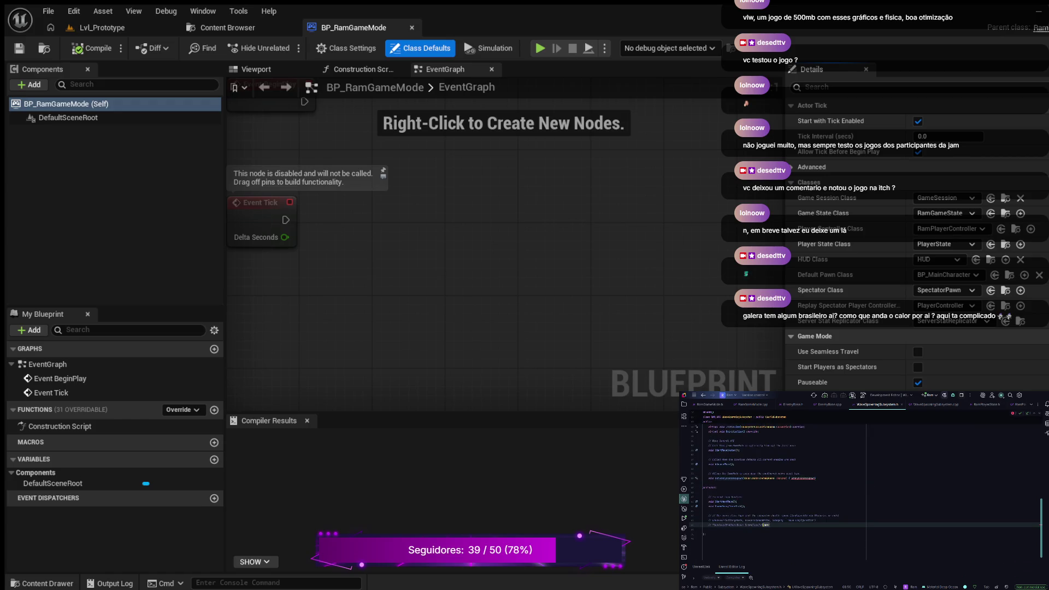
pyautogui.tripleClick(710, 520)
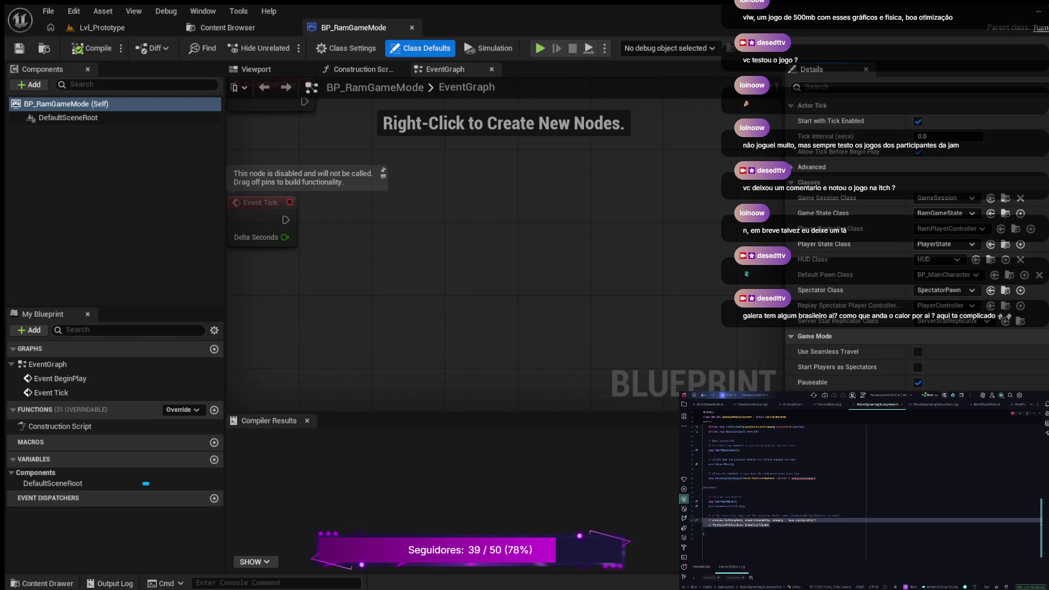
# Uncomment the EnemyClassToSpawn property, initialise it with = nullptr;, and switch to WaveSpawningSubsystem.cpp
pyautogui.hotkey('ctrl', '/')
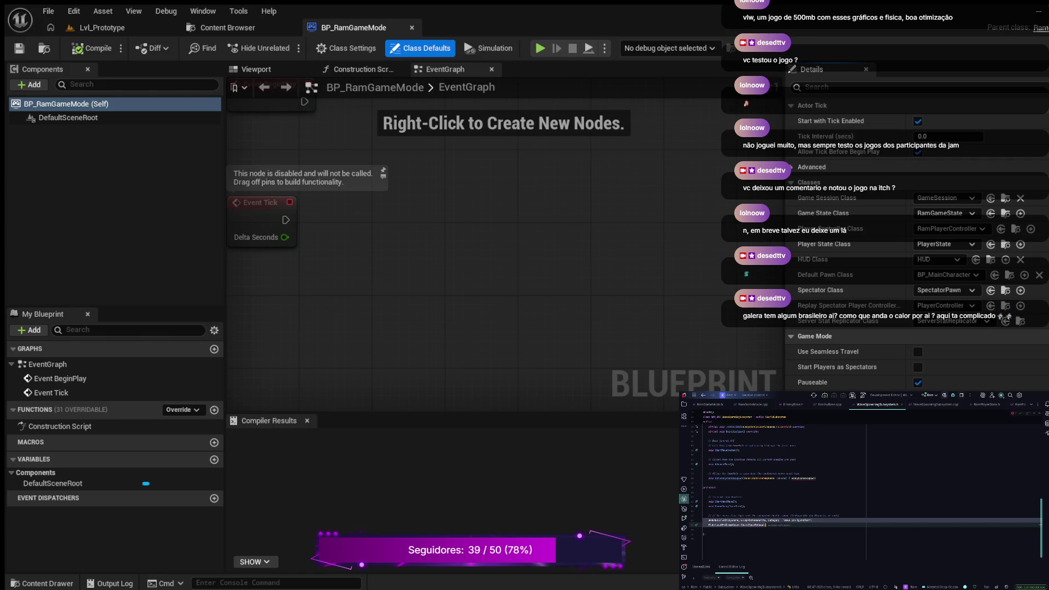
pyautogui.press('Escape')
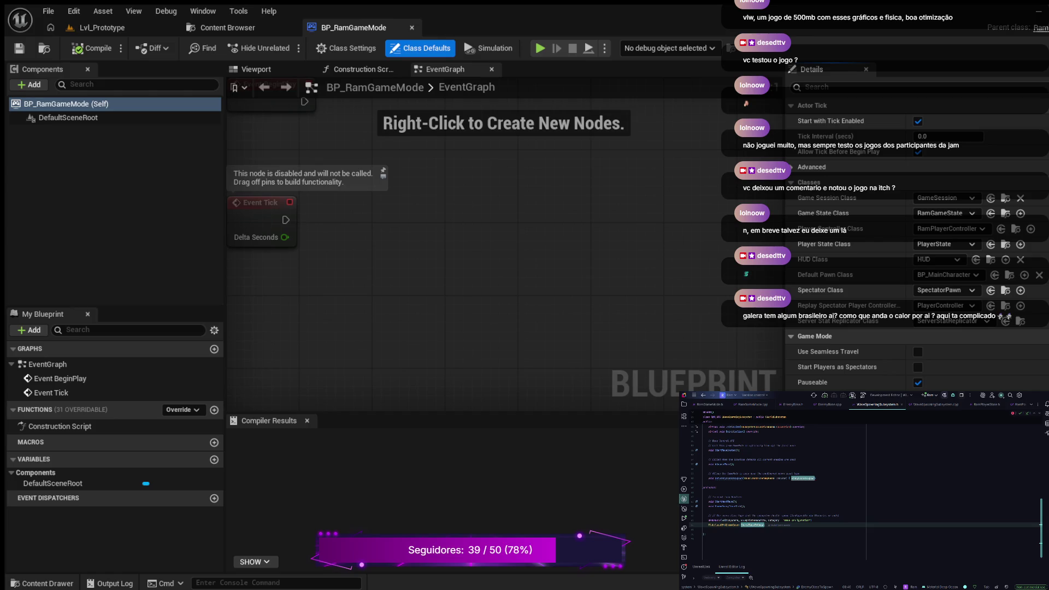
pyautogui.click(816, 478)
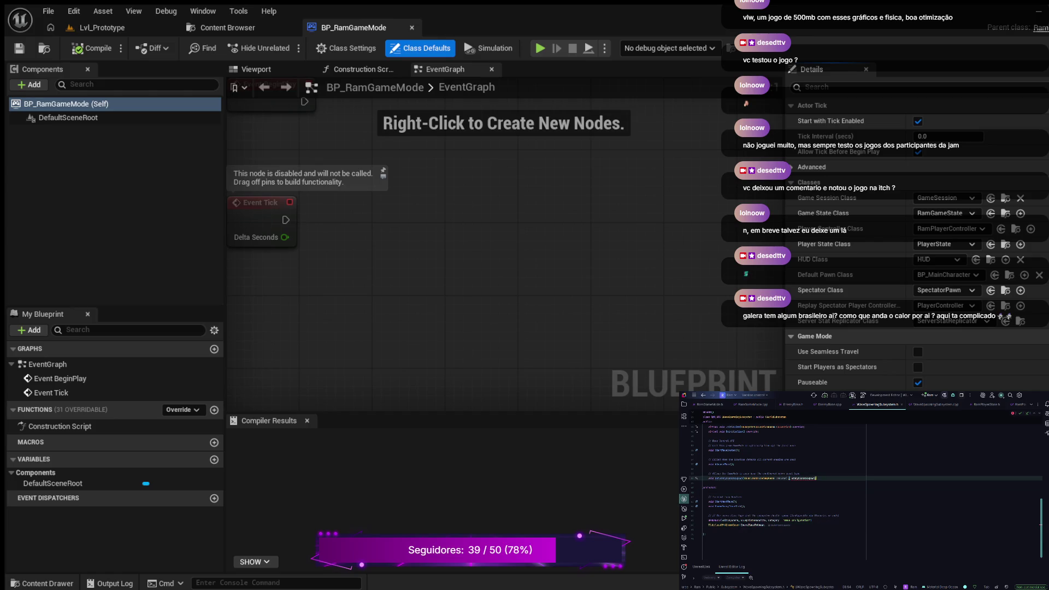
pyautogui.write('= nullptr;')
pyautogui.doubleClick(728, 478)
pyautogui.click(936, 404)
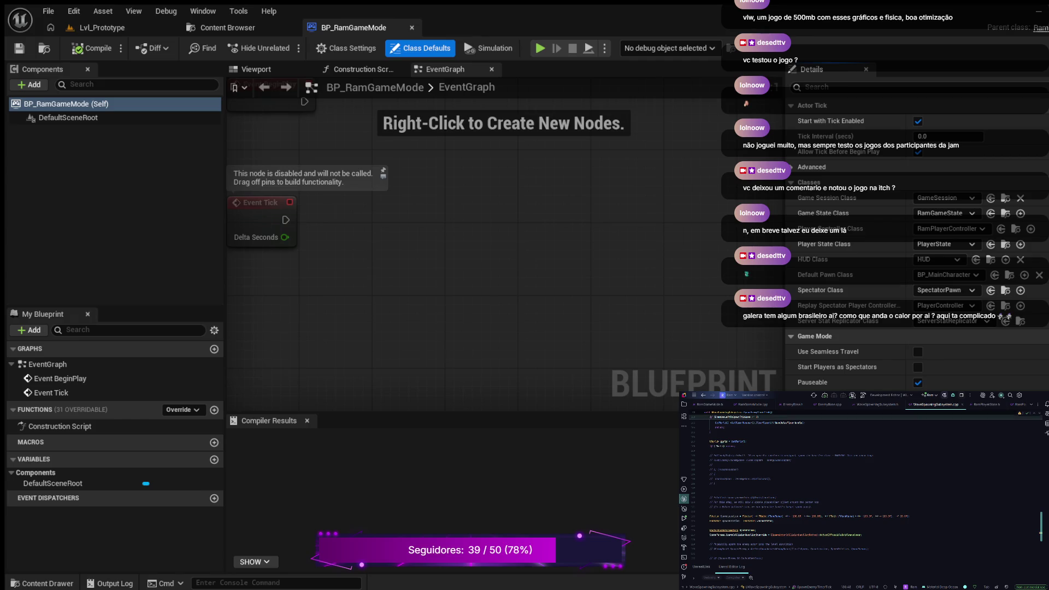
# Jump from WaveSpawningSubsystem.cpp to the subsystem's declaration in WaveSpawningSubsystem.h
pyautogui.click(709, 538)
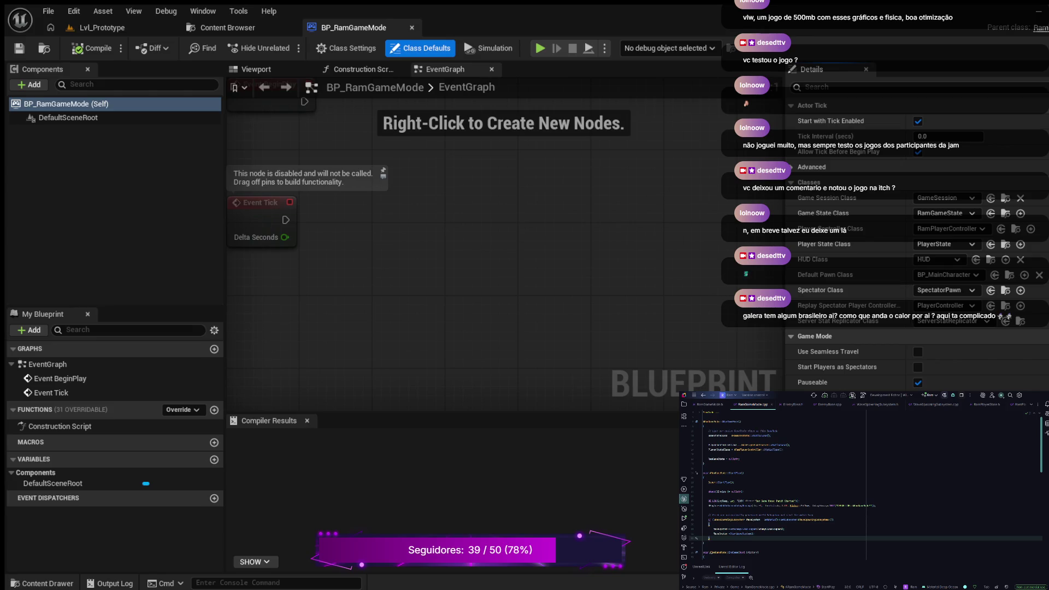
pyautogui.press('F12')
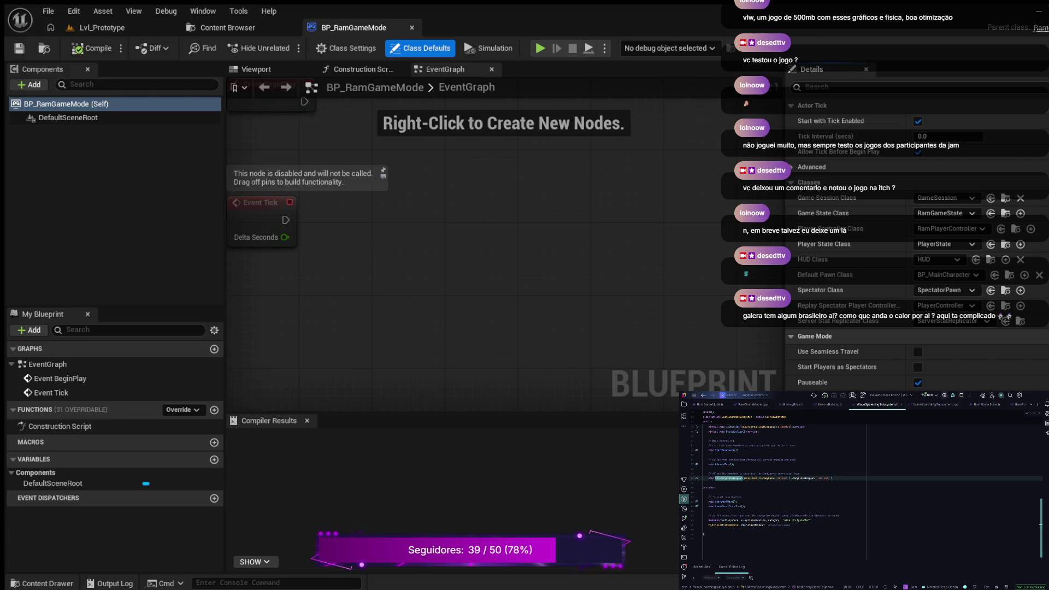
# Delete the extra word and the ~31-character specifier text from the EnemyClassToSpawn declaration
pyautogui.click(749, 520)
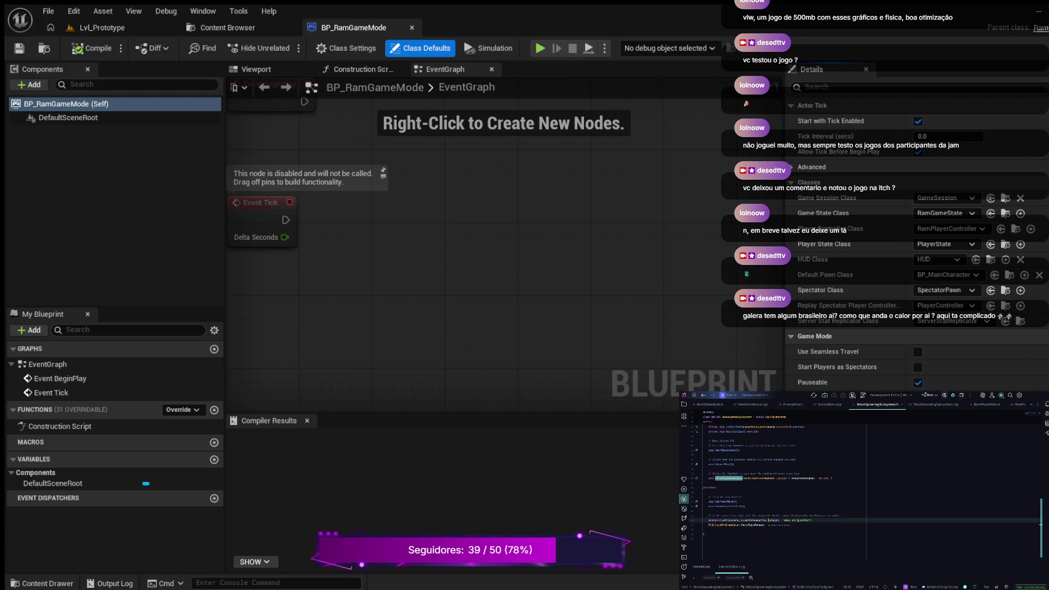
pyautogui.doubleClick(726, 520)
pyautogui.press('BackSpace')
pyautogui.click(766, 525)
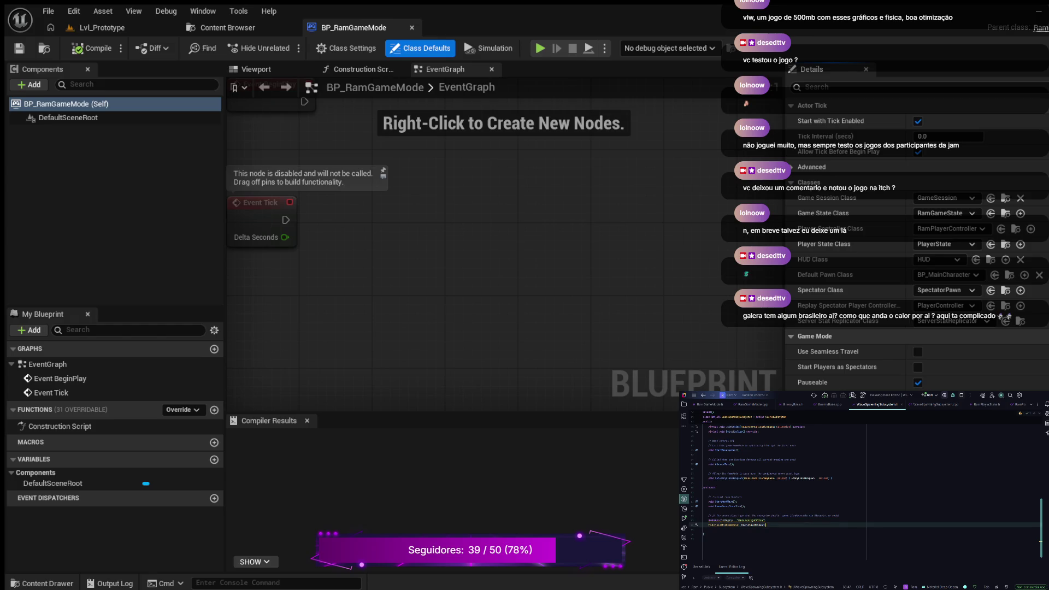
pyautogui.moveTo(765, 520); pyautogui.dragTo(725, 520)
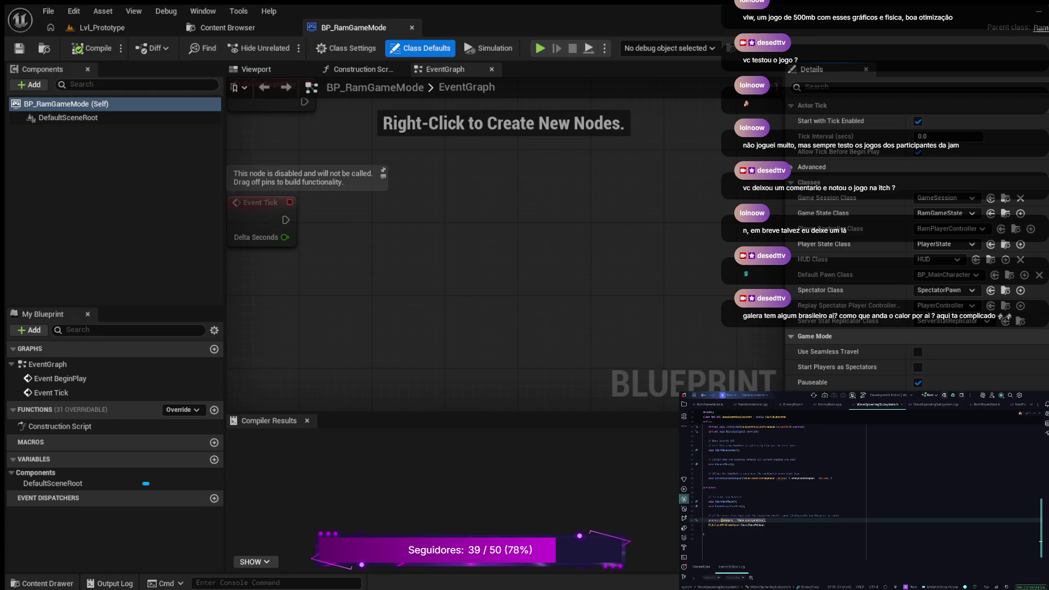
pyautogui.press('BackSpace')
pyautogui.click(737, 501)
pyautogui.click(722, 520)
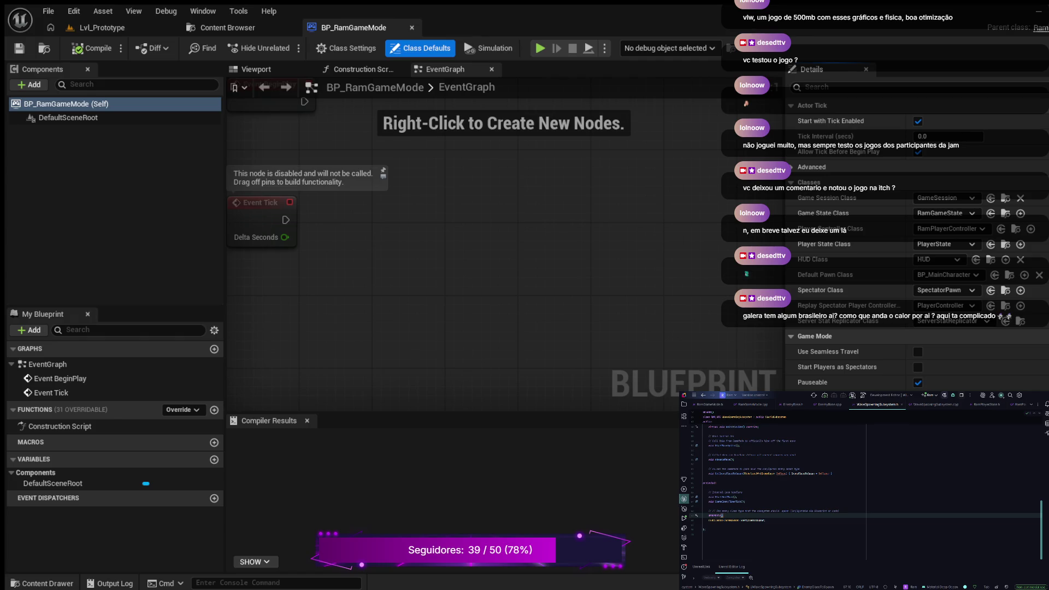
pyautogui.click(102, 27)
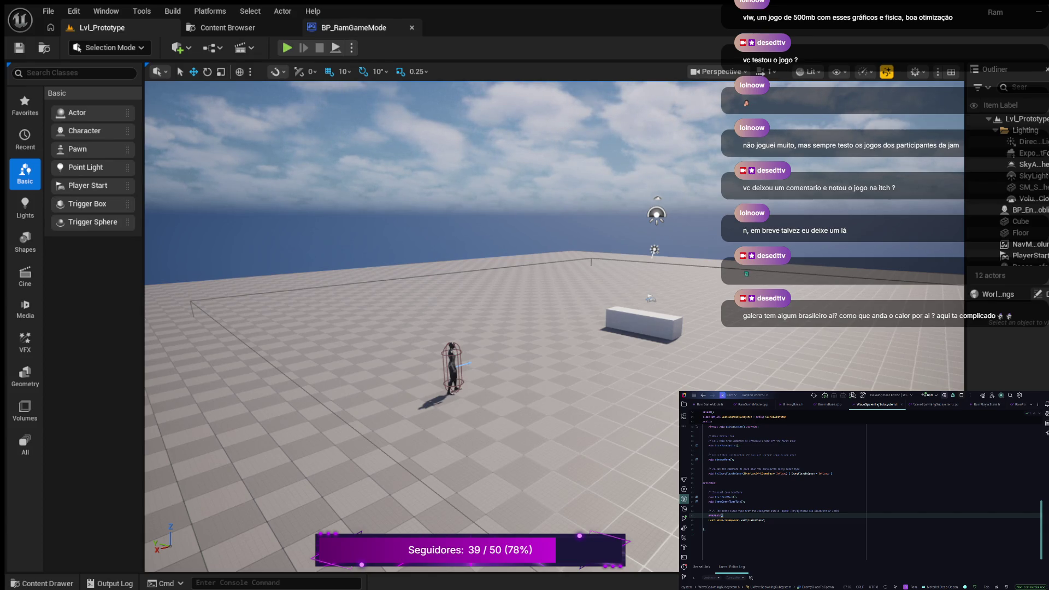
# Look through the Blueprints > Characters folder, then build the project from Rider
pyautogui.click(41, 583)
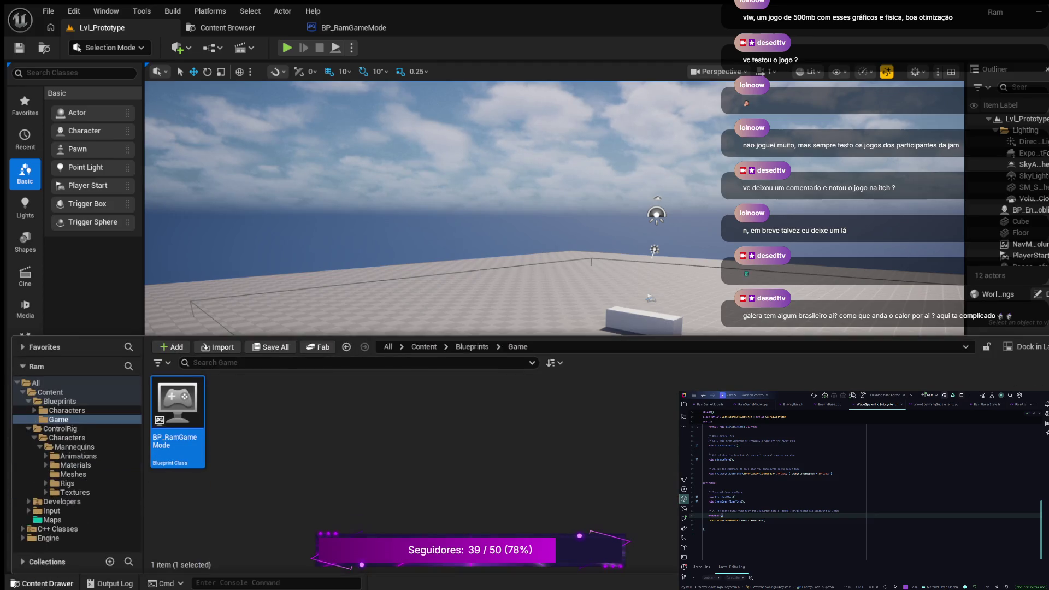
pyautogui.click(67, 411)
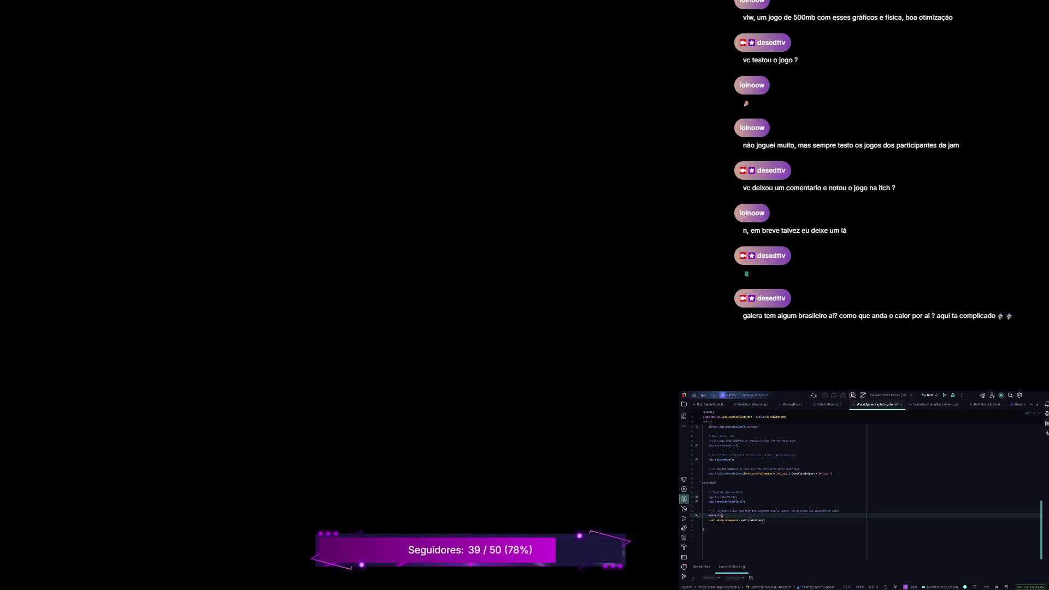
pyautogui.hotkey('ctrl', 'shift', 'b')
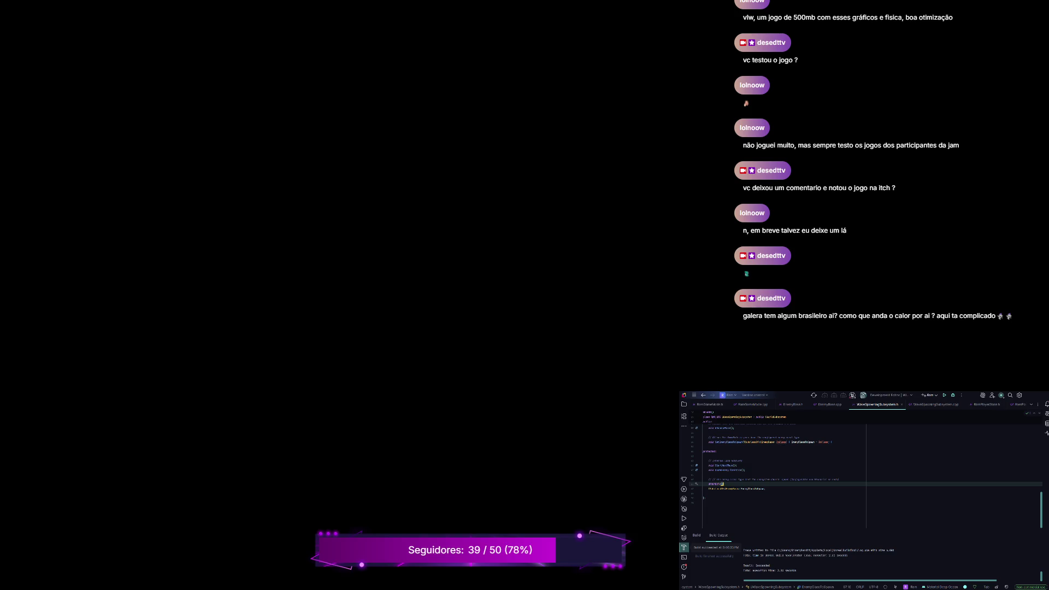
# Rebuild the project with Ctrl+Shift+B so Unreal relaunches with Lvl_Prototype loaded
pyautogui.hotkey('ctrl', 'shift', 'b')
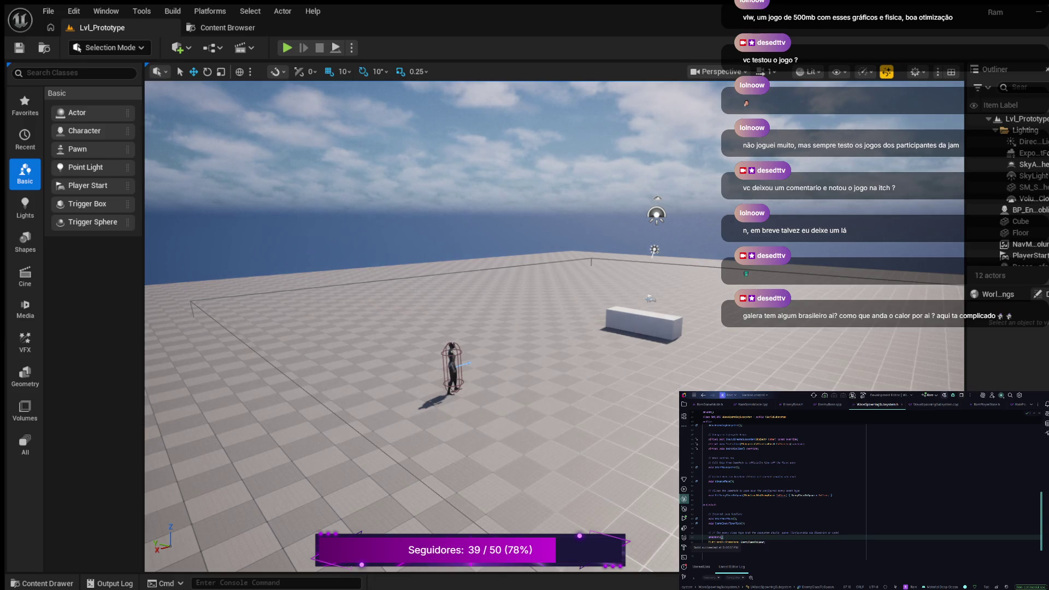
# Browse to Characters > Enemies, select the goblin in the level, and edit BP_Enemy_Goblin
pyautogui.hotkey('ctrl', 'space')
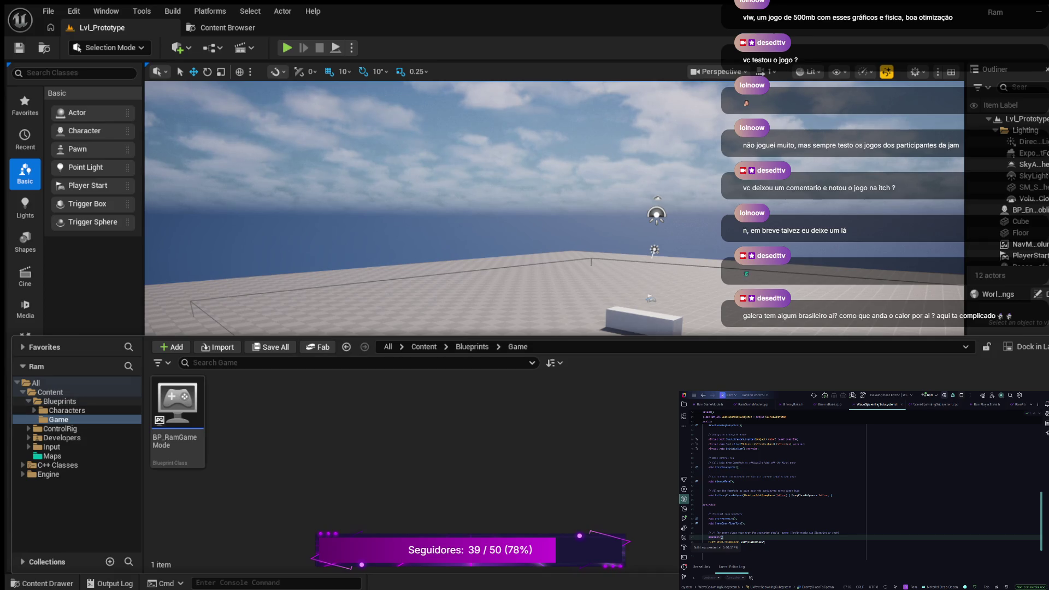
pyautogui.click(34, 410)
pyautogui.click(68, 419)
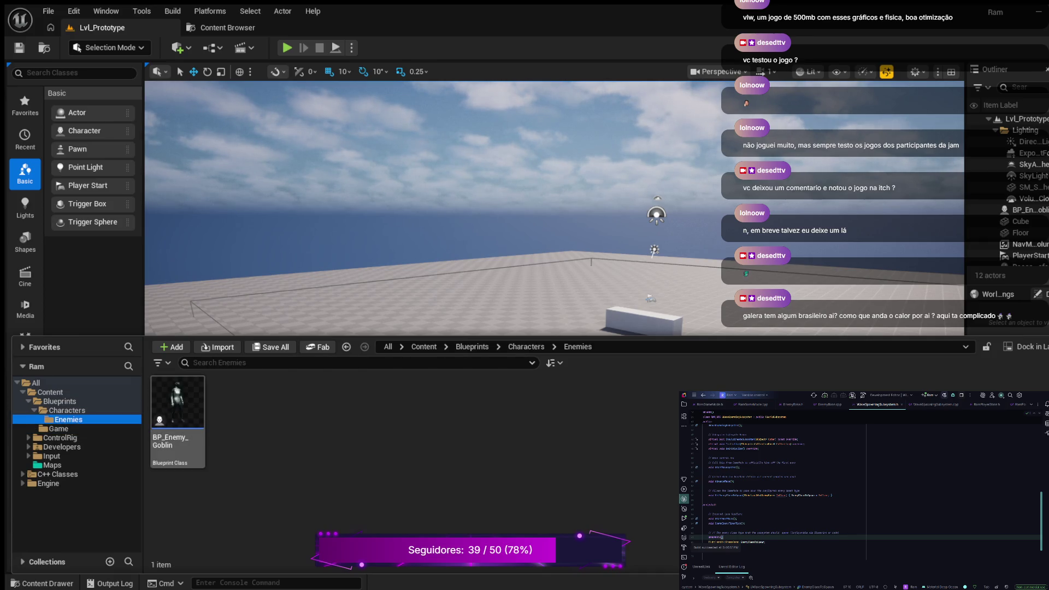
pyautogui.moveTo(177, 401); pyautogui.dragTo(451, 389)
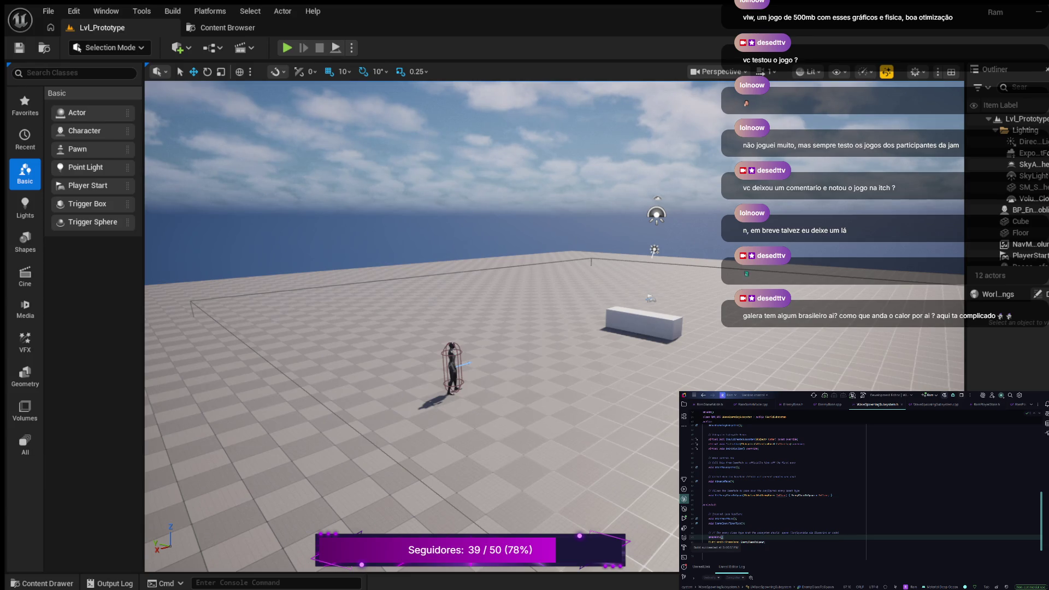
pyautogui.hotkey('ctrl', 'e')
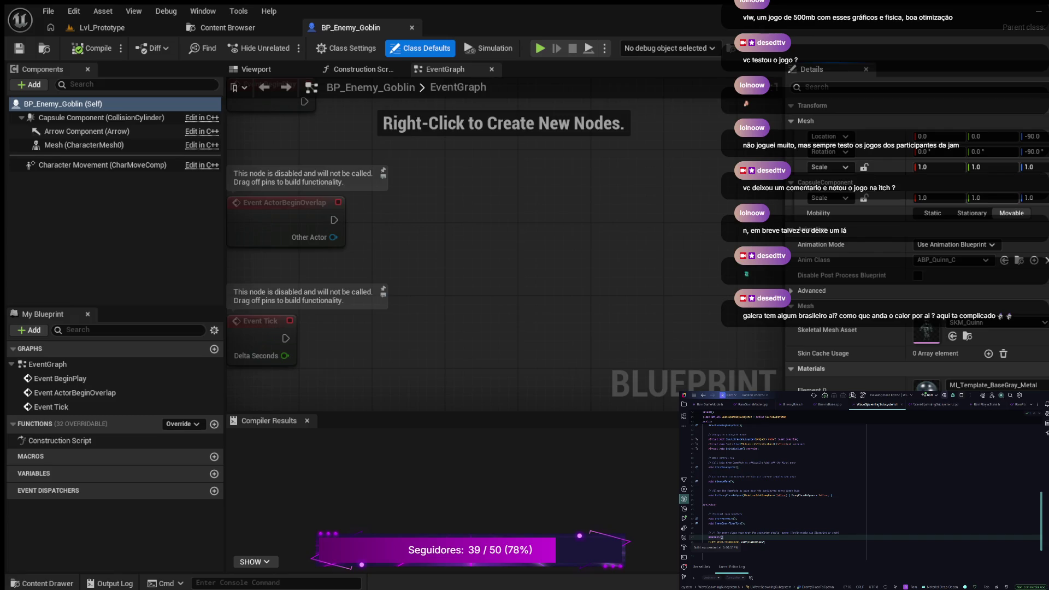
# Search the goblin's Details for 'wave', clear the search, and bring up the Content Drawer
pyautogui.click(836, 87)
pyautogui.write('wave')
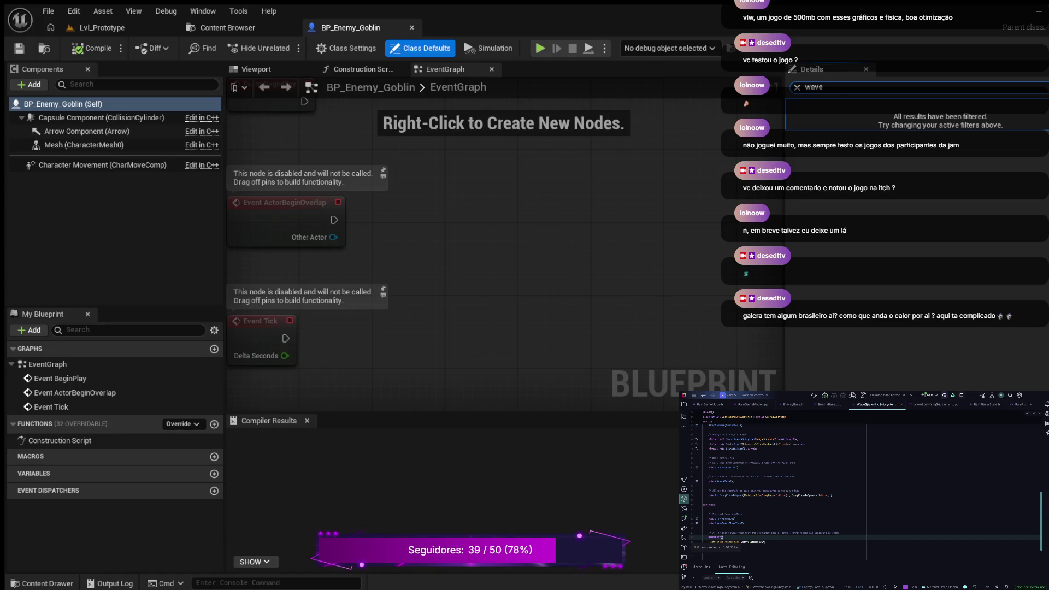
pyautogui.press('BackSpace')
pyautogui.press('BackSpace')
pyautogui.press('BackSpace')
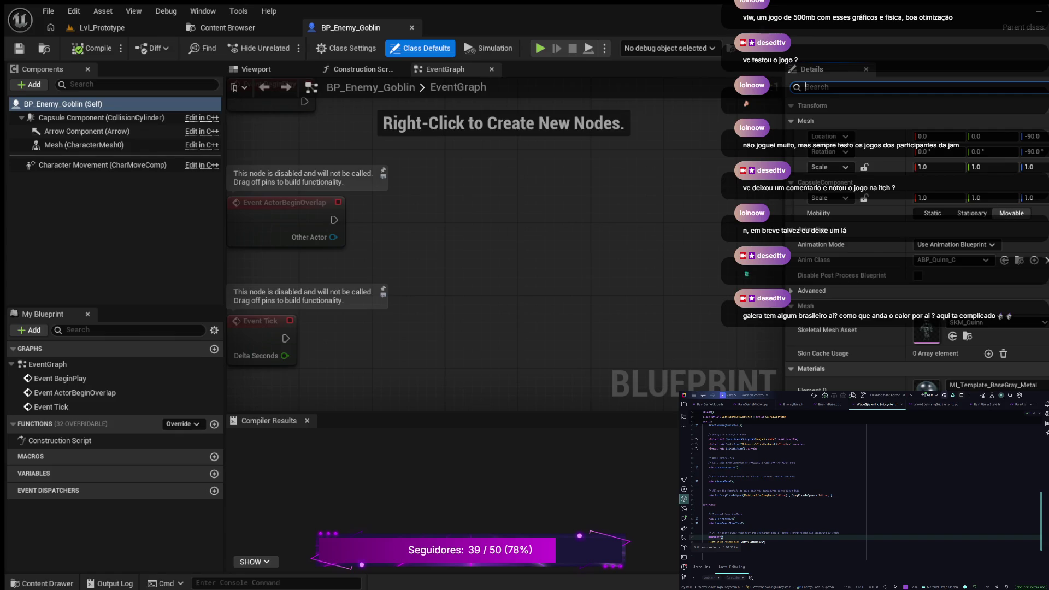
pyautogui.click(41, 583)
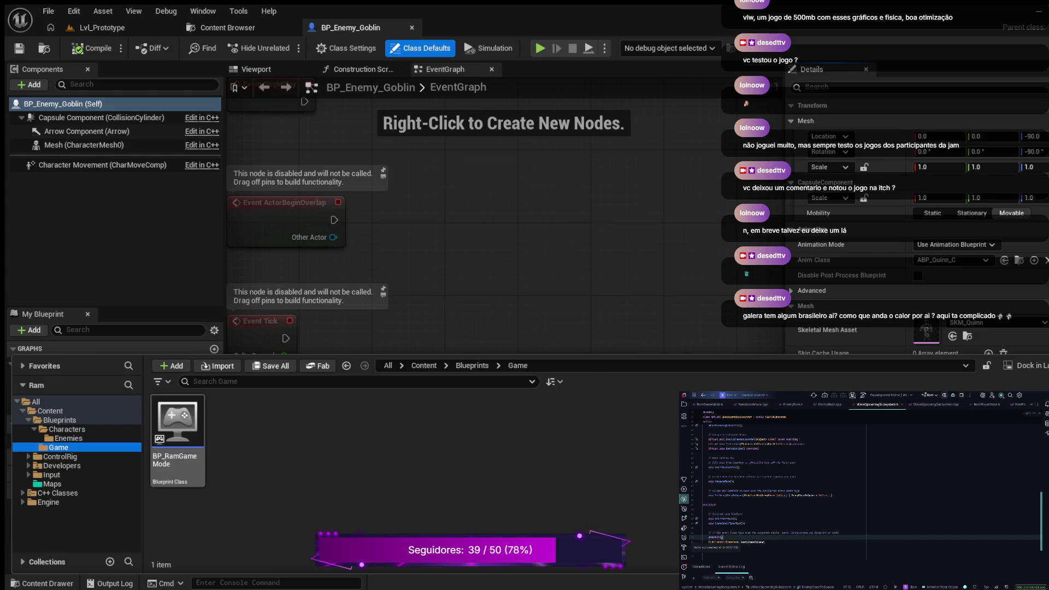
# Set BP_RamGameMode's Enemy Class to Spawn to BP_Enemy_Goblin, then compile and save it
pyautogui.click(59, 447)
pyautogui.doubleClick(177, 432)
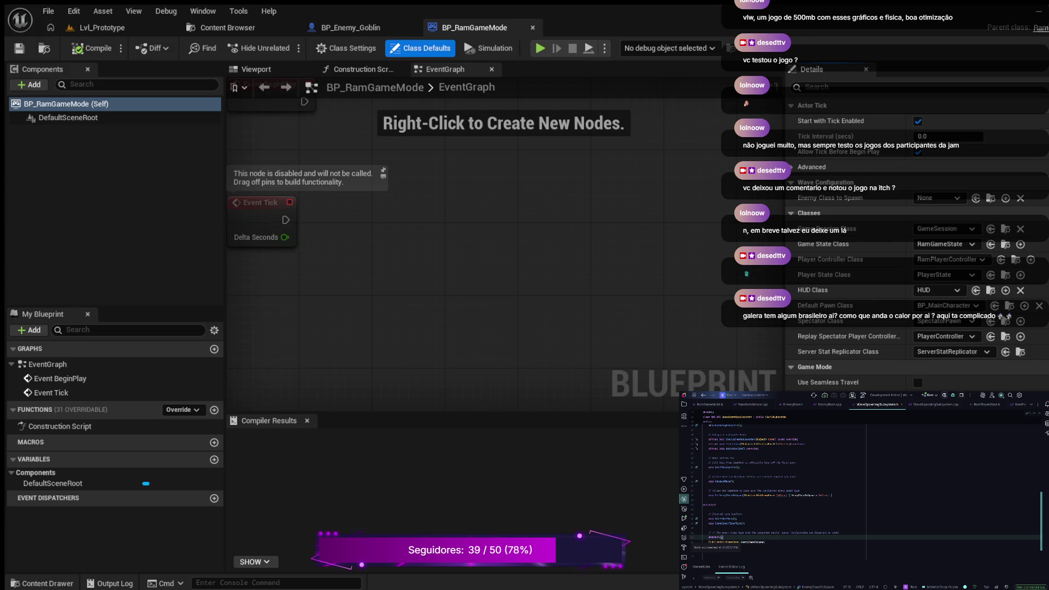
pyautogui.write('wave')
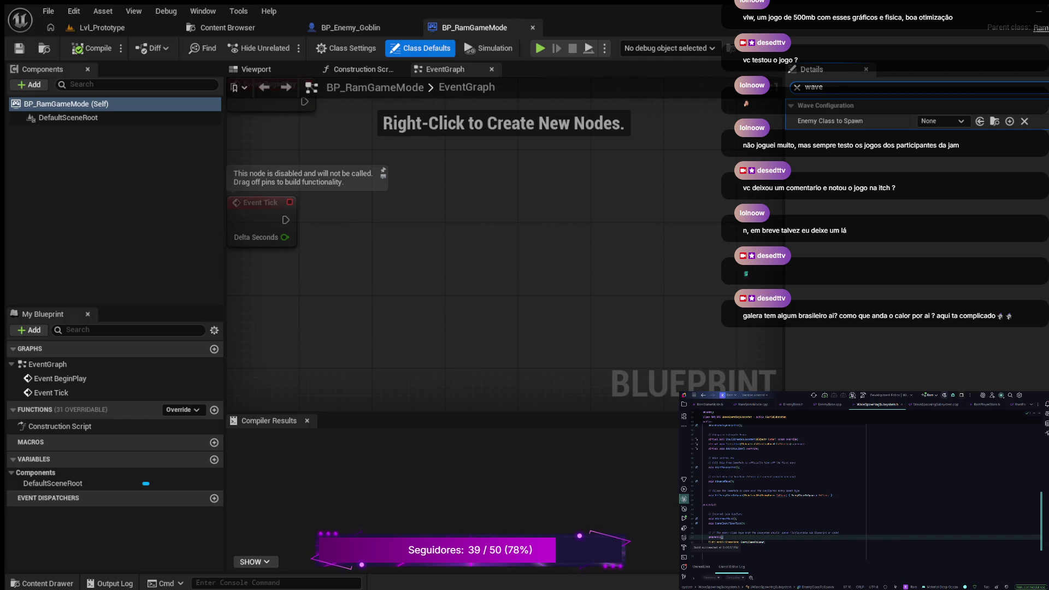
pyautogui.press('Tab')
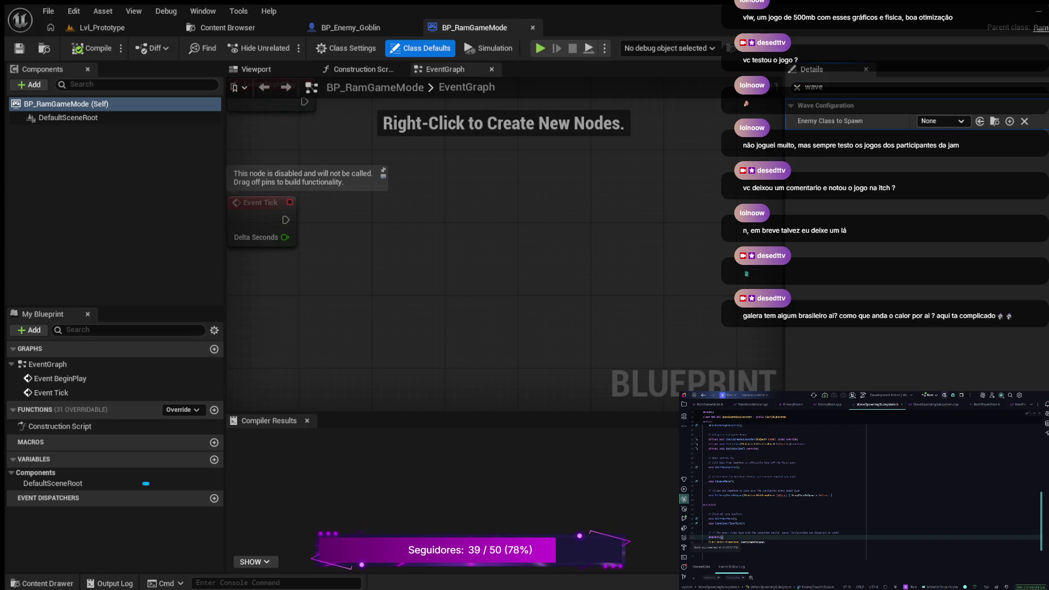
pyautogui.click(979, 121)
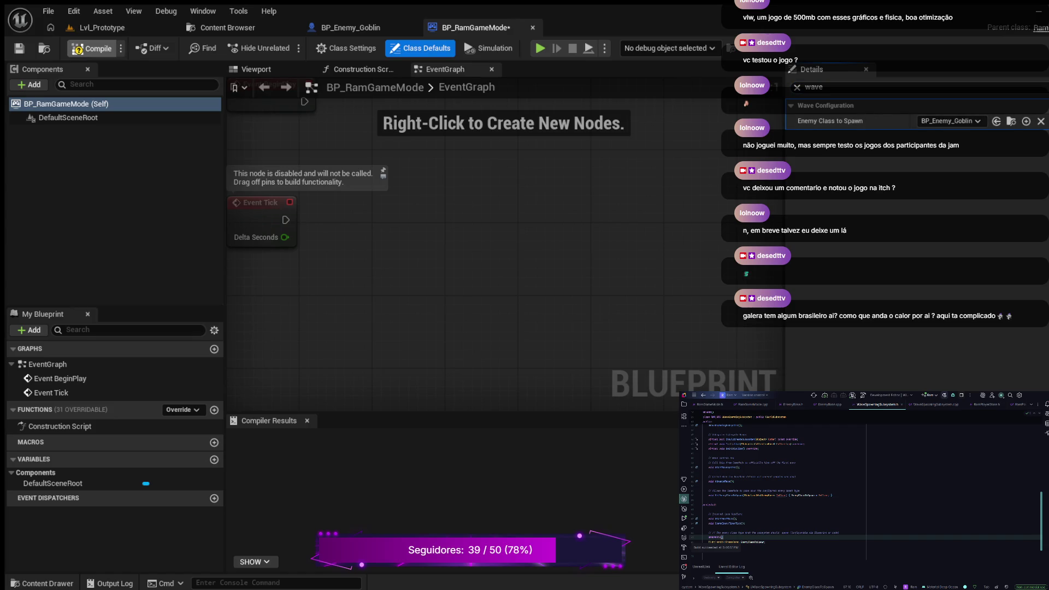
pyautogui.click(92, 48)
pyautogui.click(19, 48)
pyautogui.click(102, 27)
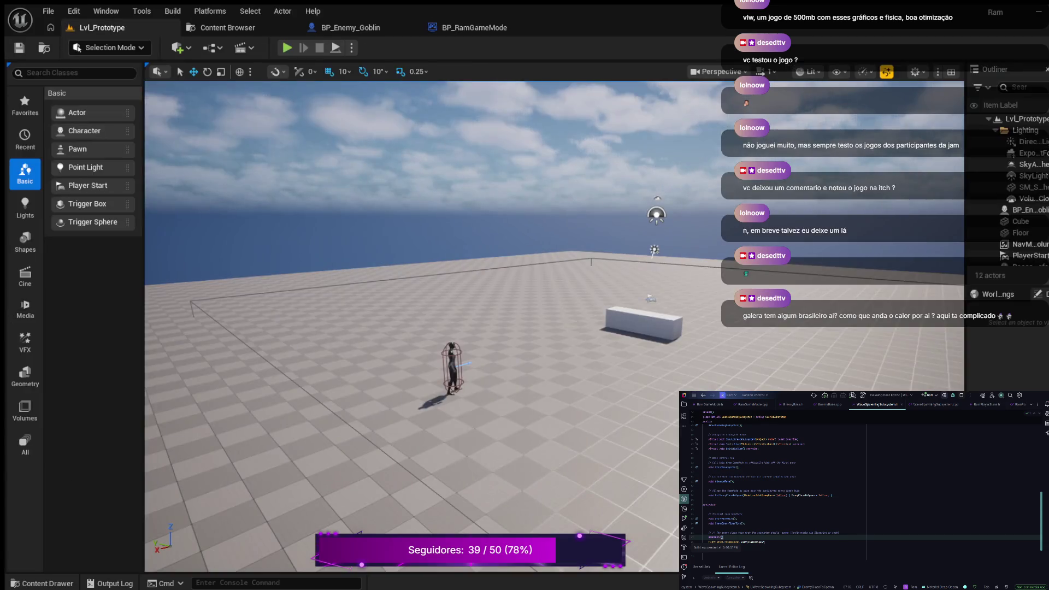
# Playtest Lvl_Prototype twice, ejecting with F8 to fly toward the white box before stopping
pyautogui.hotkey('alt', 'p')
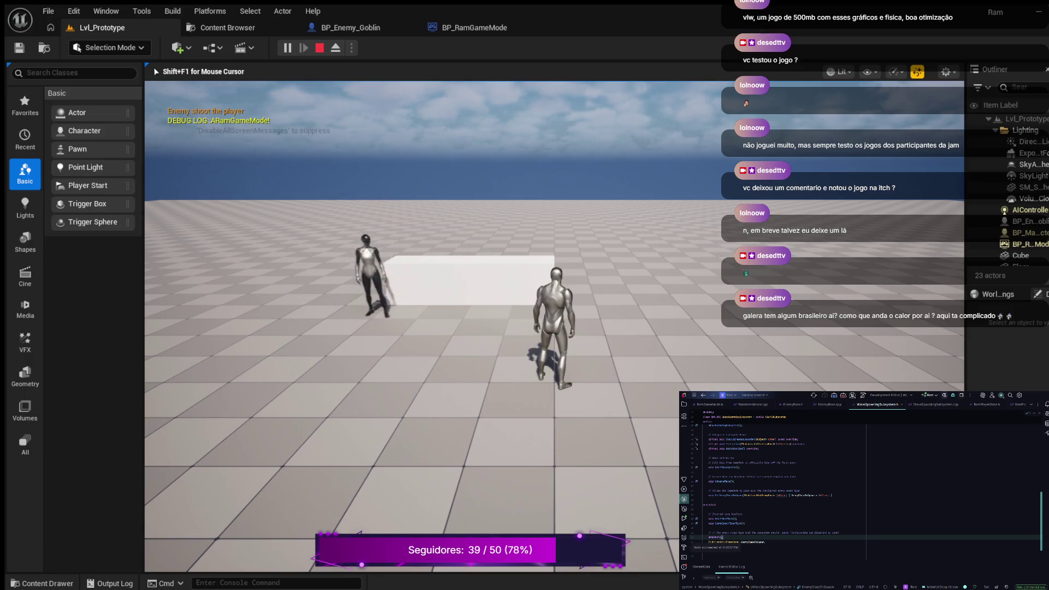
pyautogui.press('Escape')
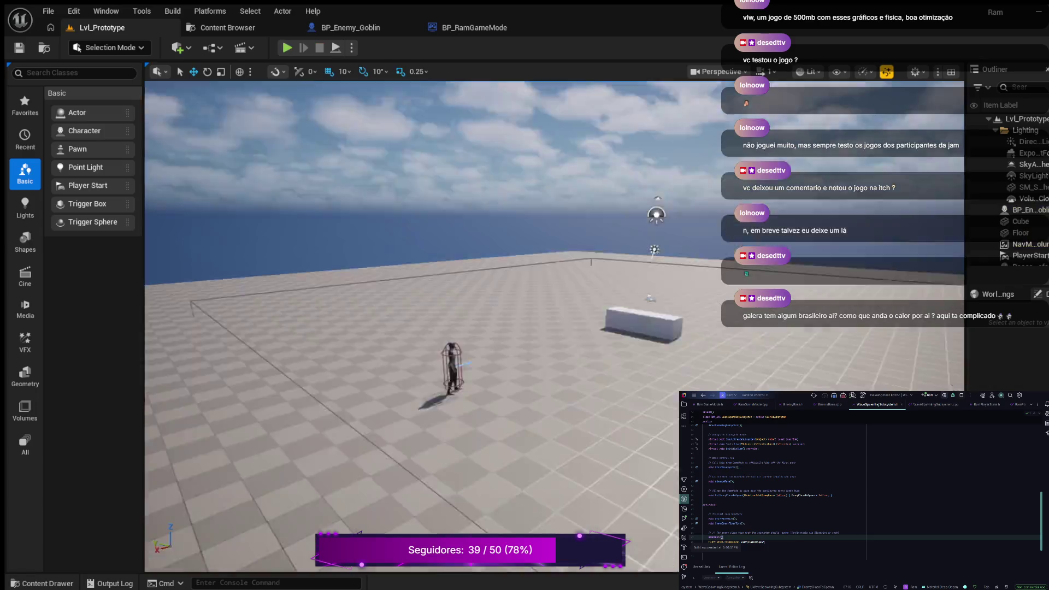
pyautogui.click(286, 47)
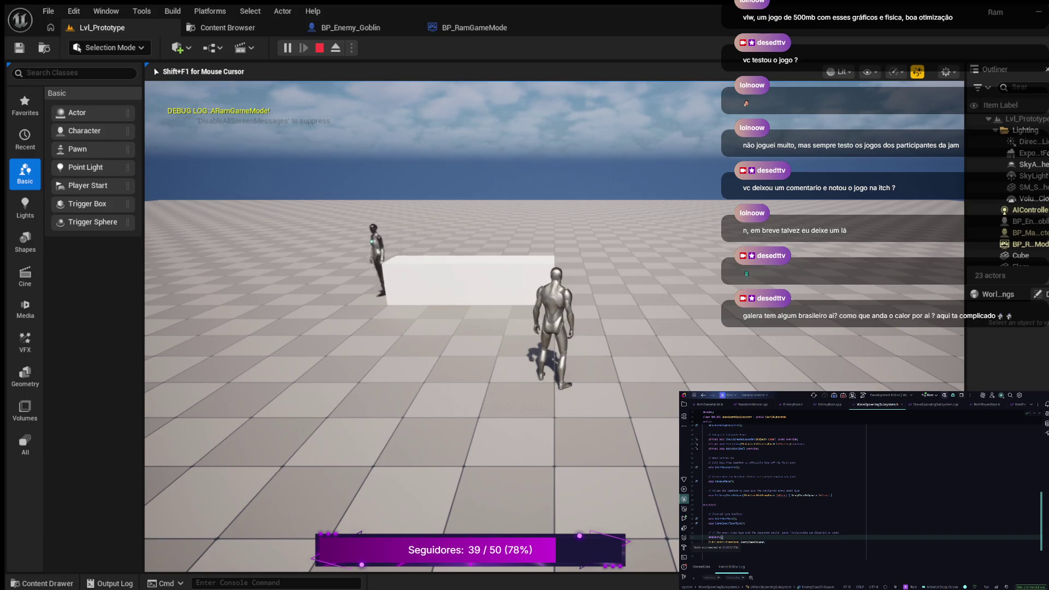
pyautogui.press('F8')
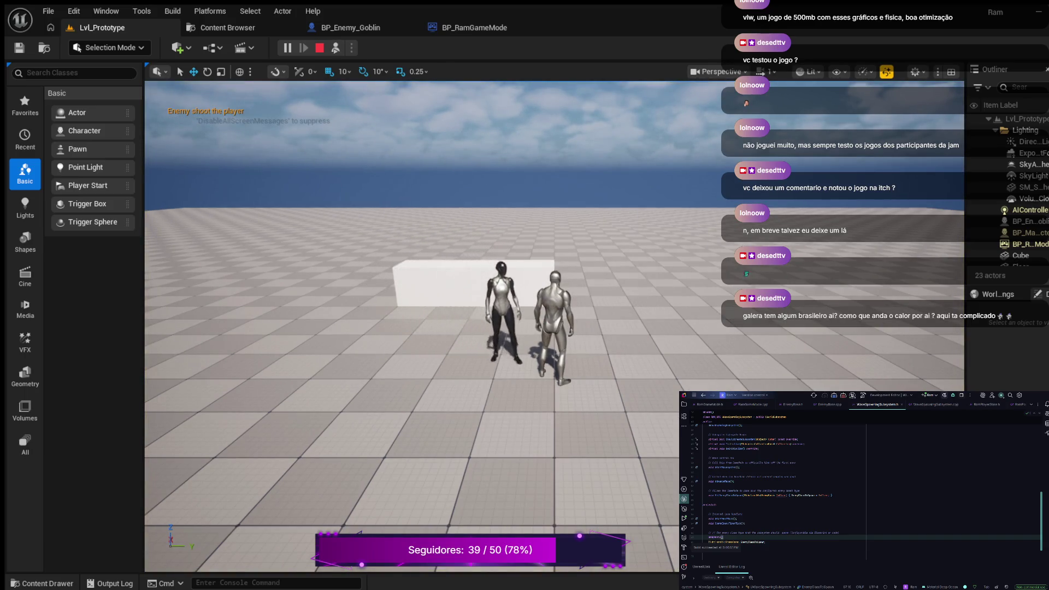
pyautogui.moveTo(410, 328)
pyautogui.mouseDown()
pyautogui.moveTo(339, 355)
pyautogui.moveTo(251, 355)
pyautogui.moveTo(317, 339)
pyautogui.moveTo(322, 361)
pyautogui.moveTo(355, 358)
pyautogui.moveTo(360, 327)
pyautogui.mouseUp()
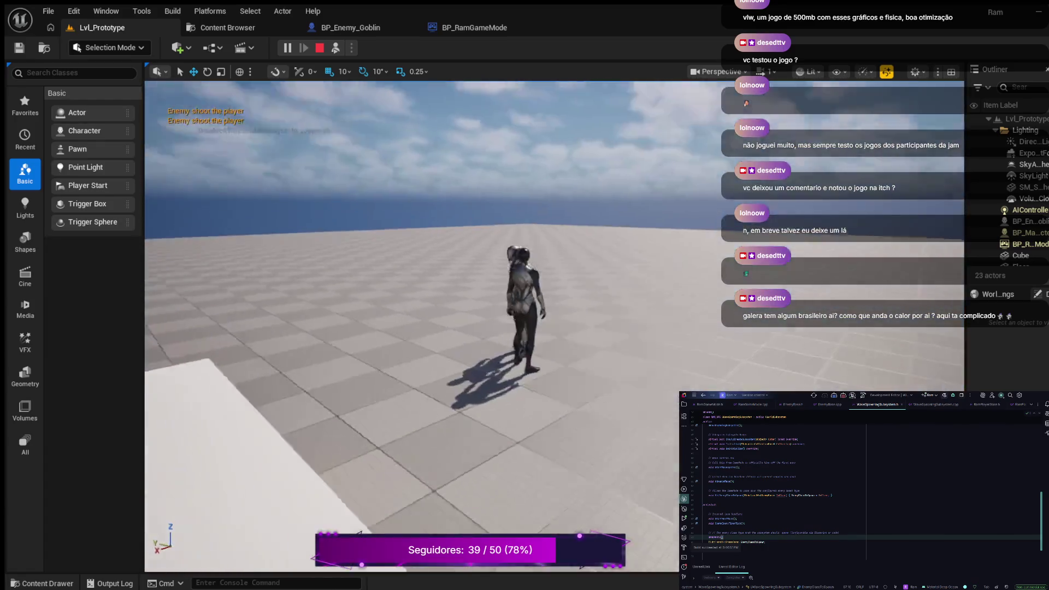
pyautogui.press('Escape')
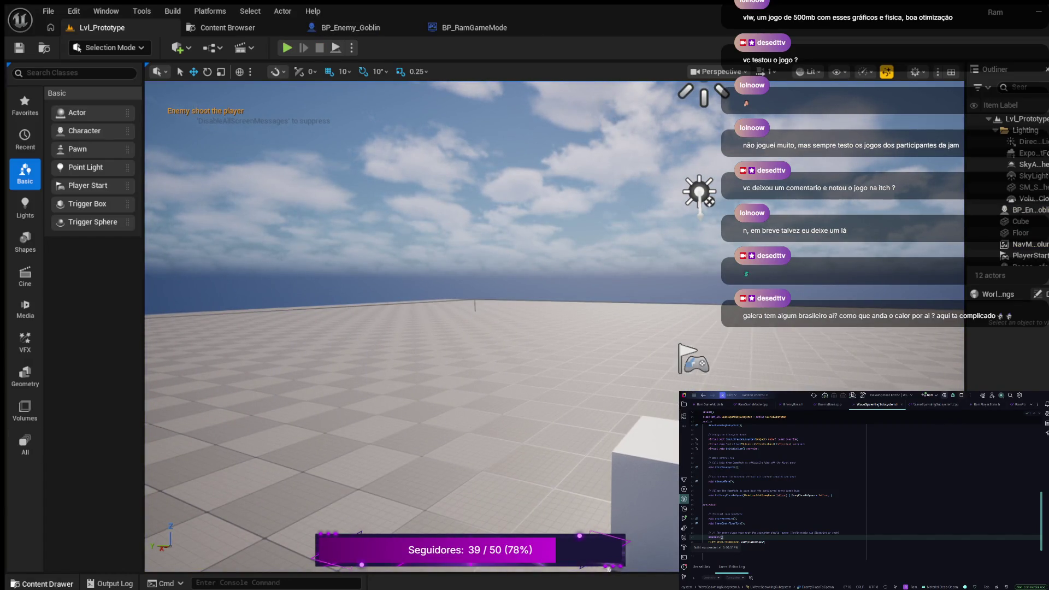
# Open IMC_Default from Content/Input, review its input mappings, and close it
pyautogui.click(41, 583)
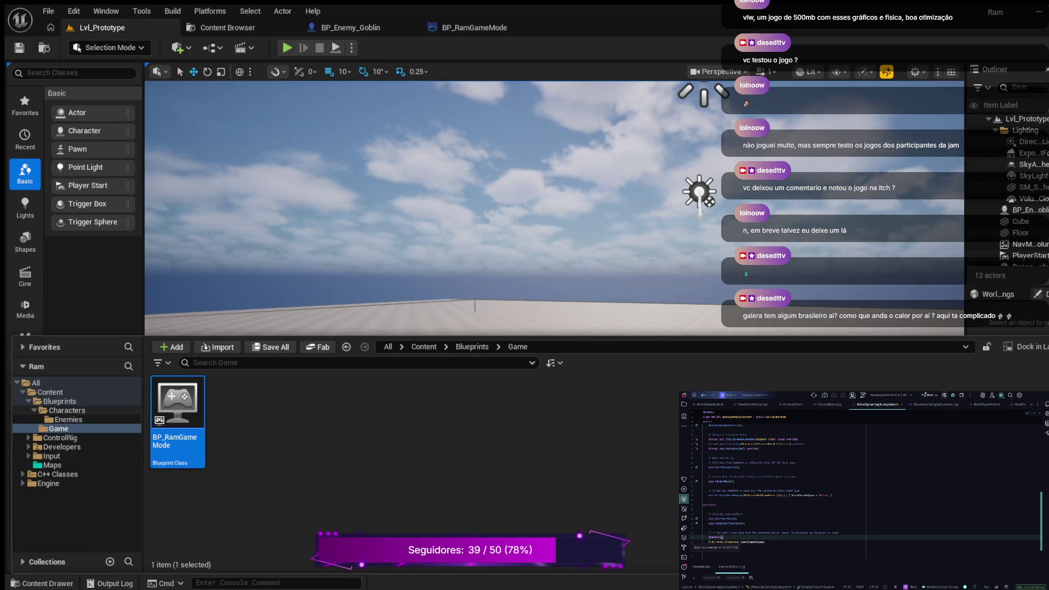
pyautogui.click(67, 411)
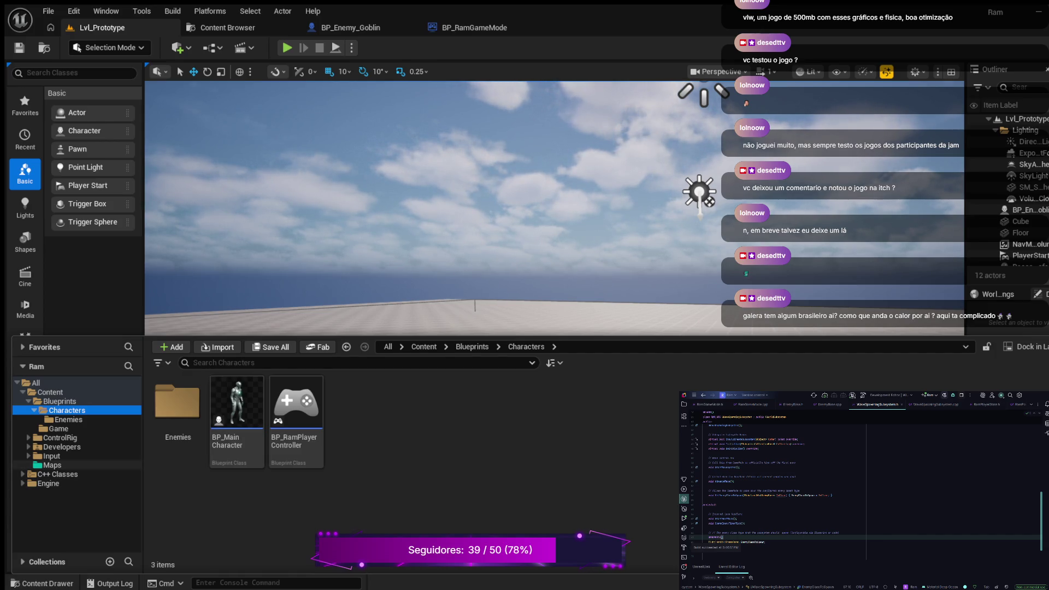
pyautogui.click(51, 455)
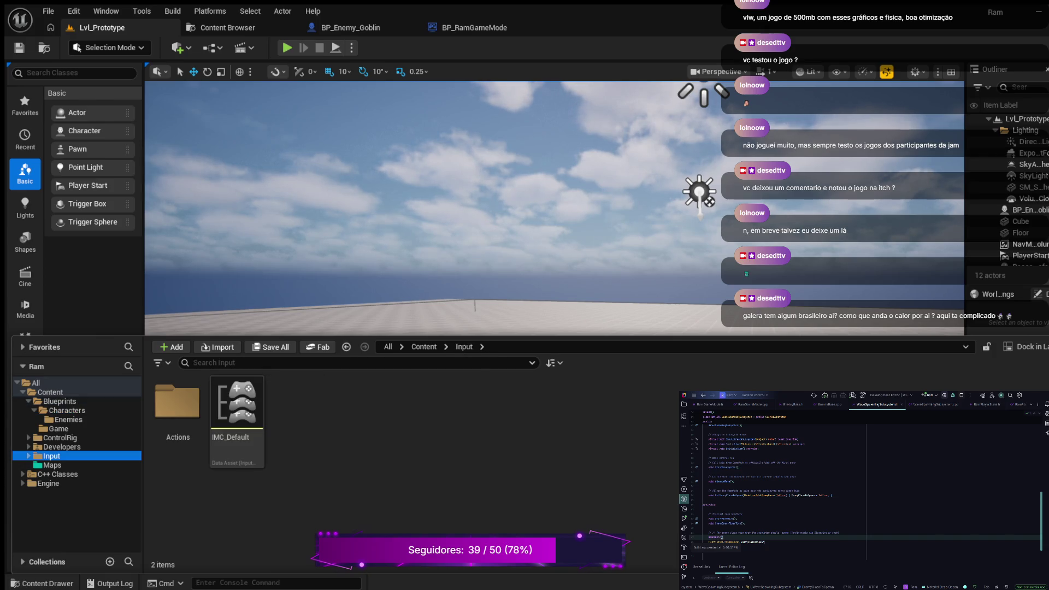
pyautogui.click(236, 404)
pyautogui.doubleClick(236, 405)
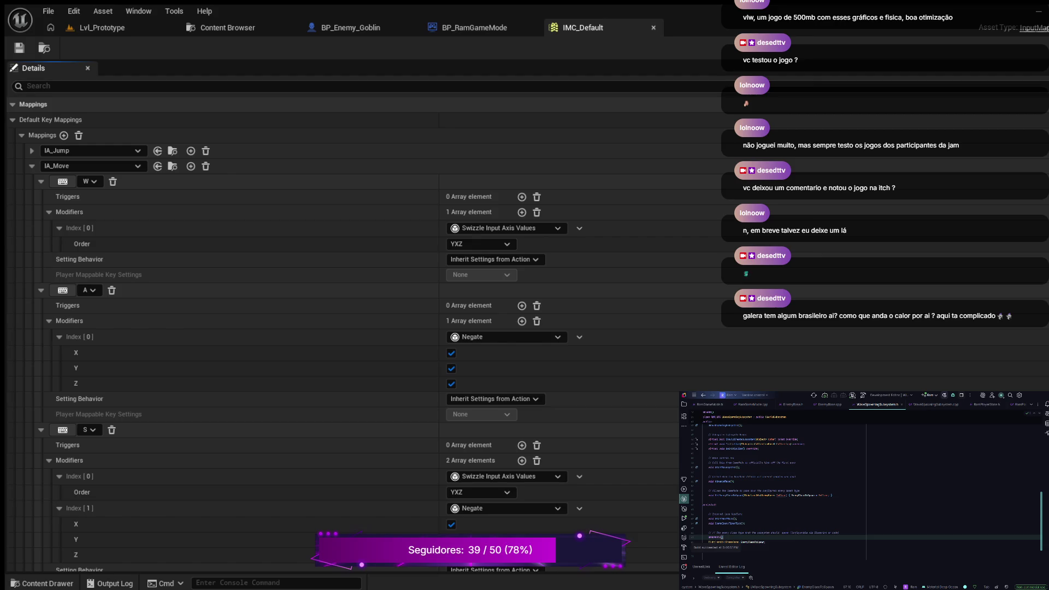
pyautogui.click(654, 28)
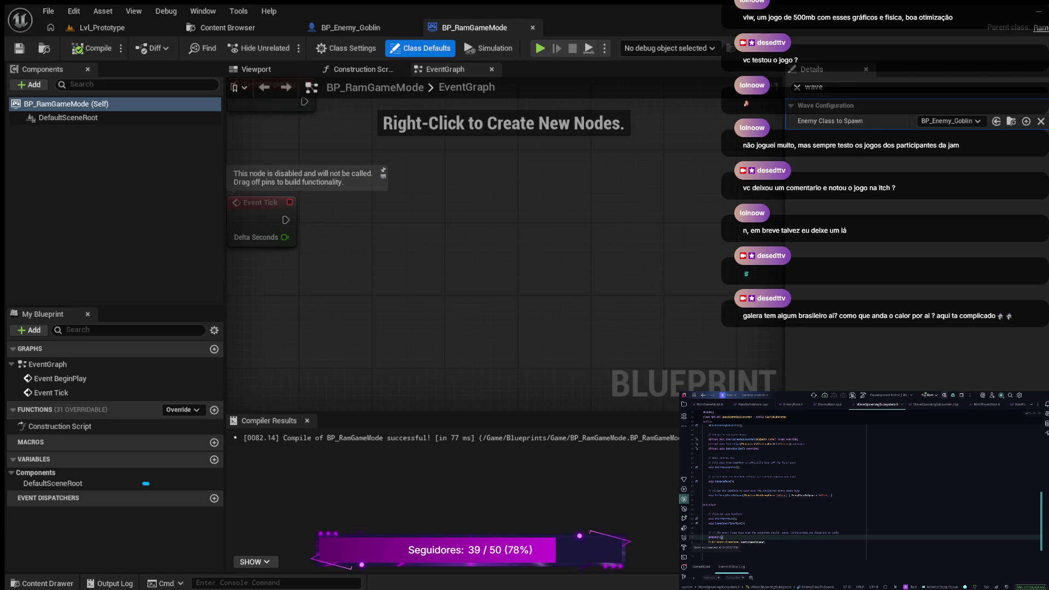
# Clear the Details filter and open BP_MainCharacter in the full Blueprint editor
pyautogui.click(796, 87)
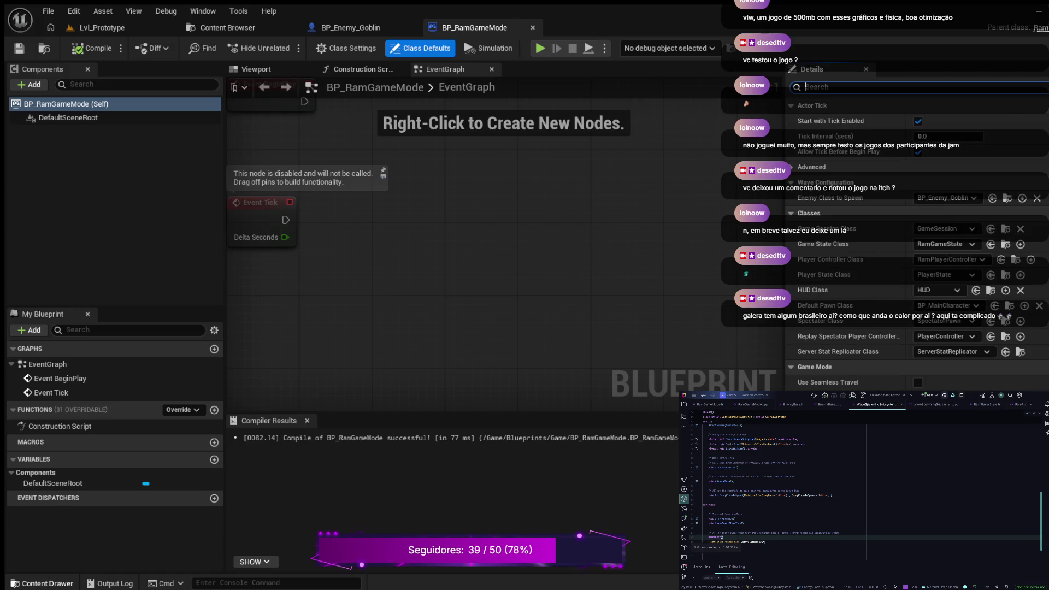
pyautogui.click(40, 583)
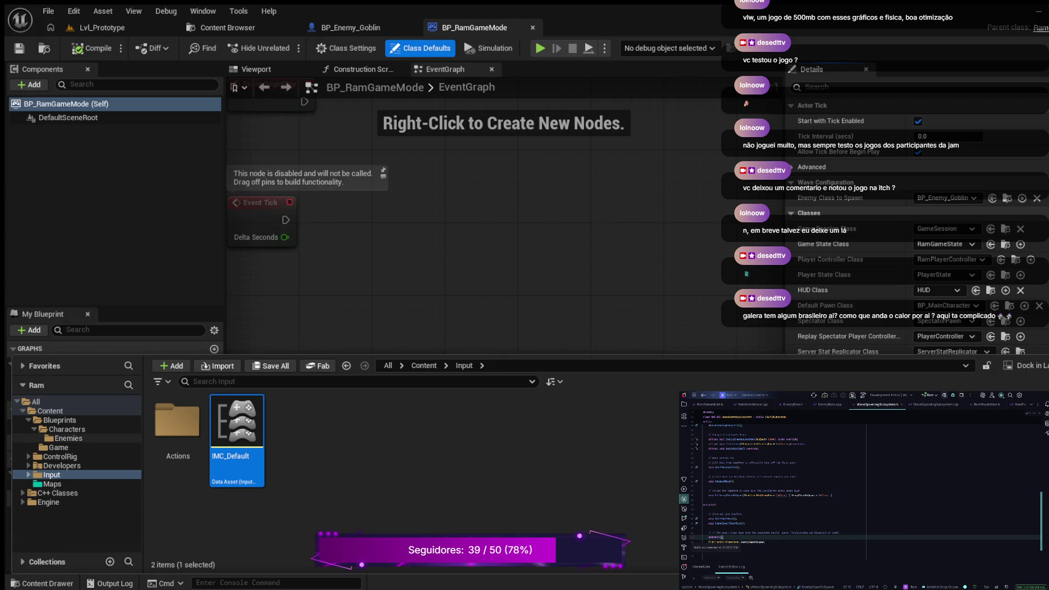
pyautogui.doubleClick(237, 429)
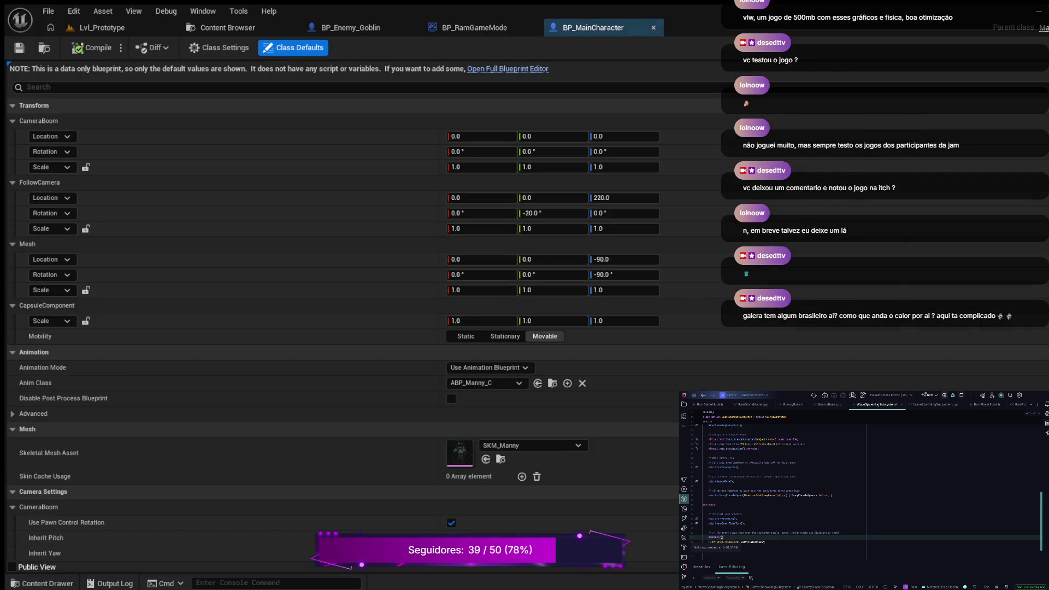
pyautogui.click(508, 69)
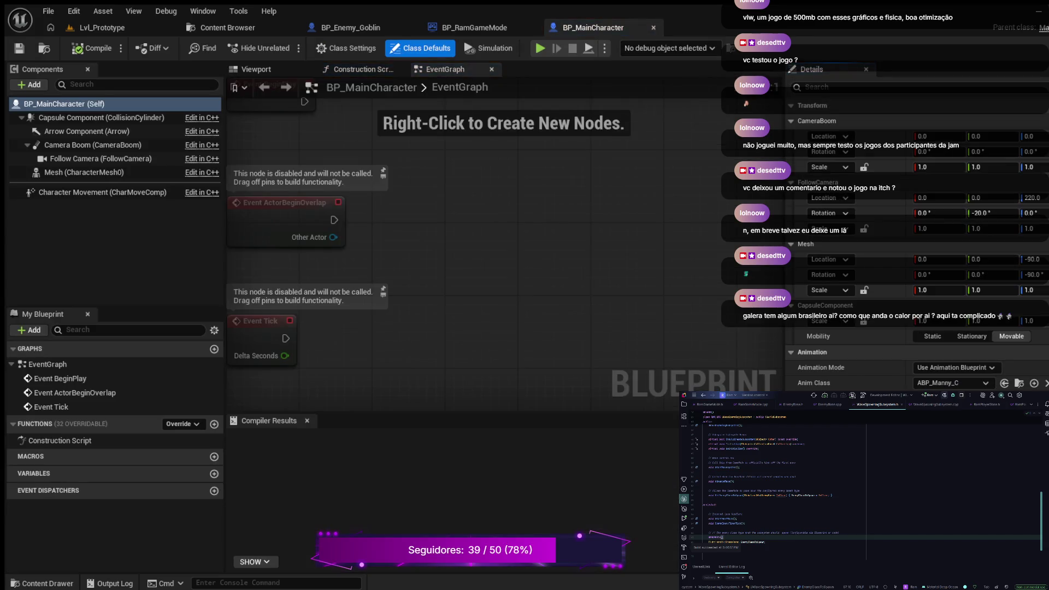
# Filter BP_MainCharacter's Details for 'input', then playtest Lvl_Prototype with Alt+P
pyautogui.click(814, 86)
pyautogui.write('input')
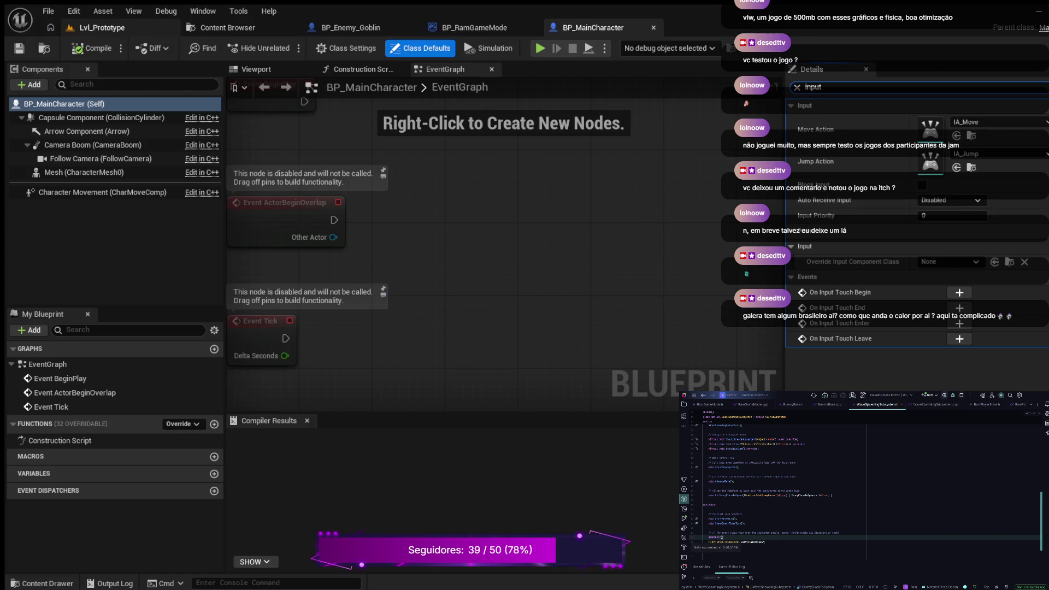
pyautogui.click(102, 28)
pyautogui.hotkey('alt', 'p')
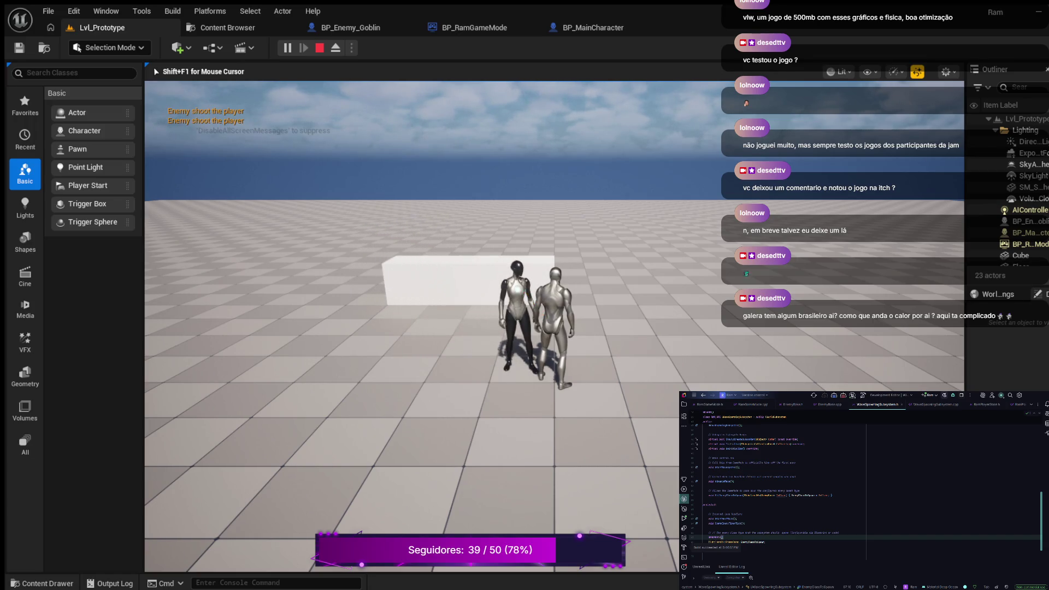
# Stop the playtest with Esc and return to the BP_RamGameMode Blueprint
pyautogui.press('Escape')
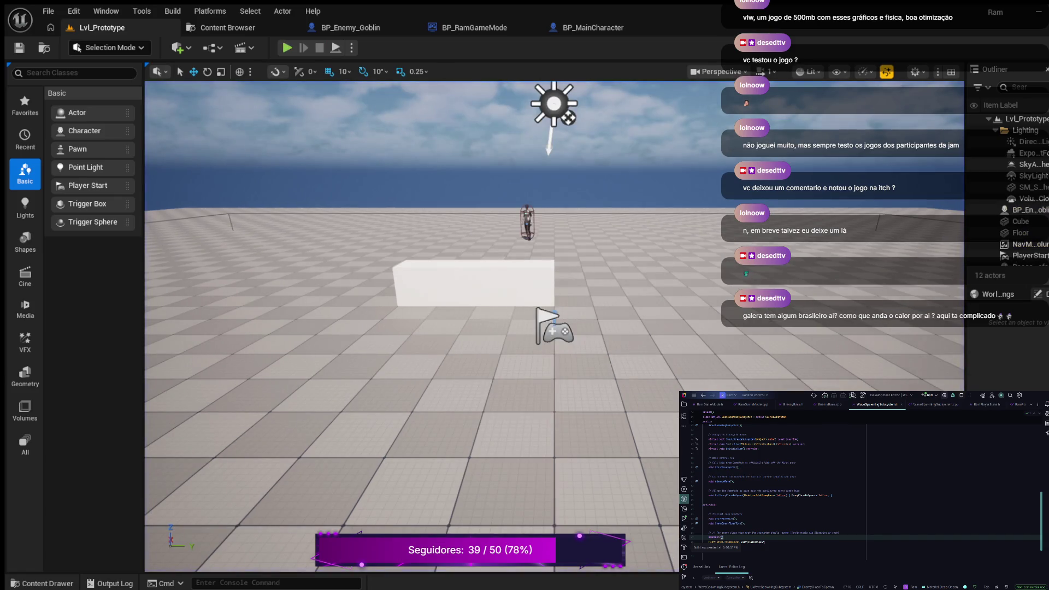
pyautogui.click(475, 27)
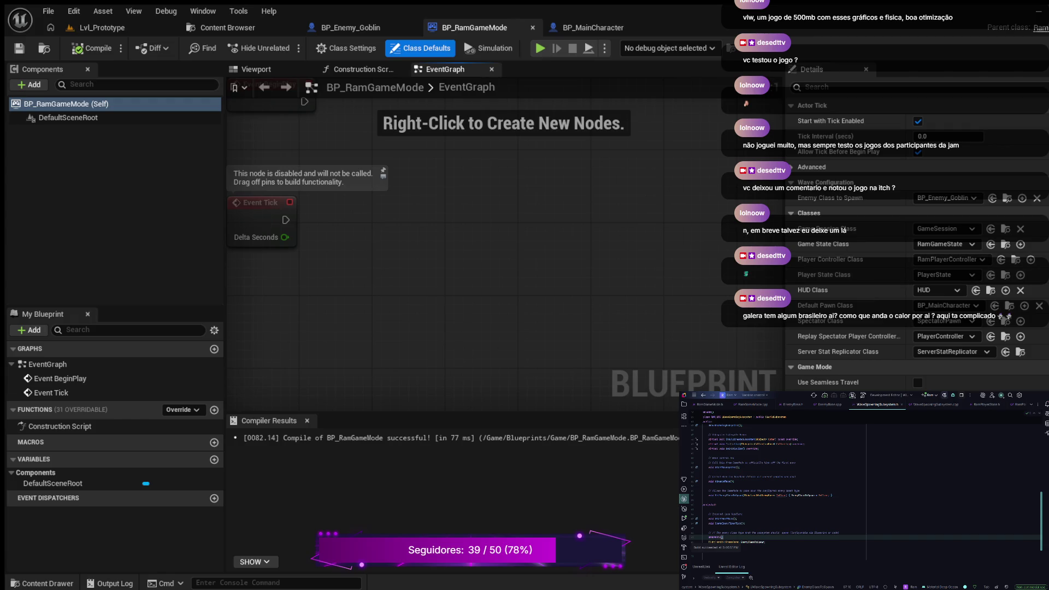
# Compile BP_RamGameMode, then playtest Lvl_Prototype, walk forward, and eject with F8
pyautogui.click(93, 48)
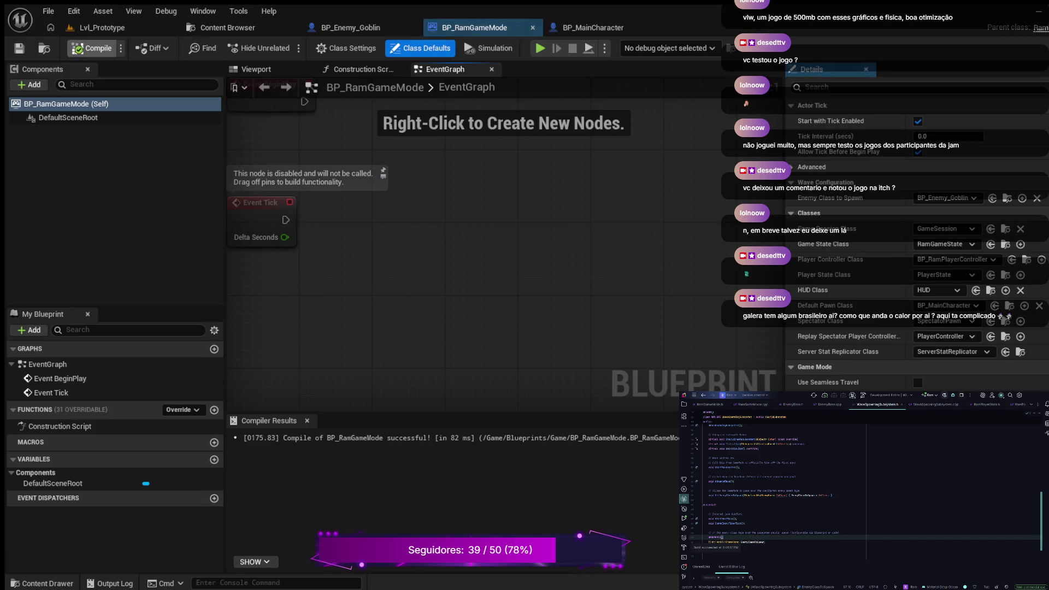
pyautogui.click(102, 27)
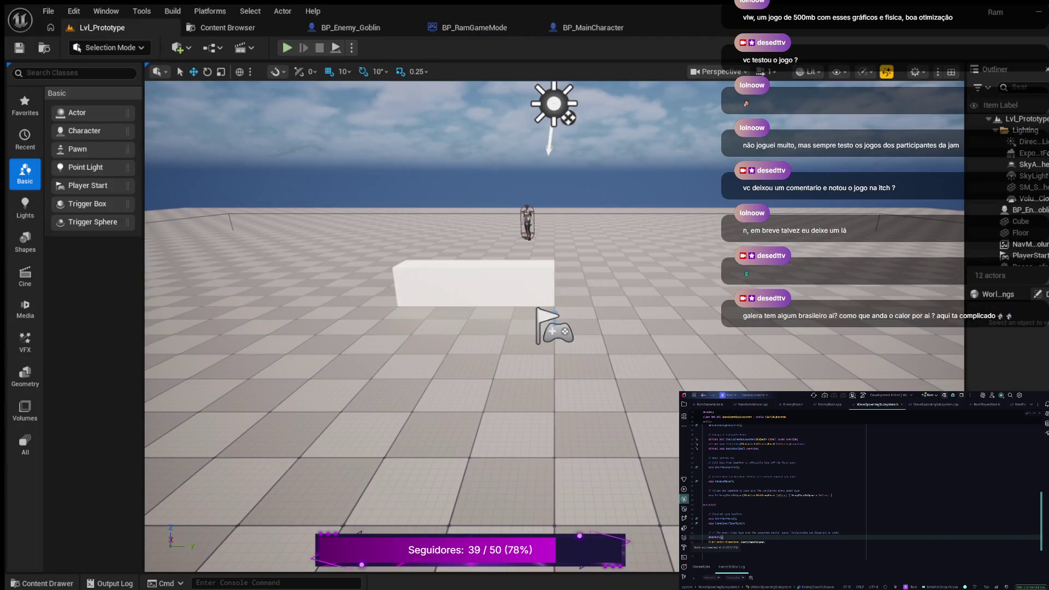
pyautogui.hotkey('alt', 'p')
pyautogui.press('w')
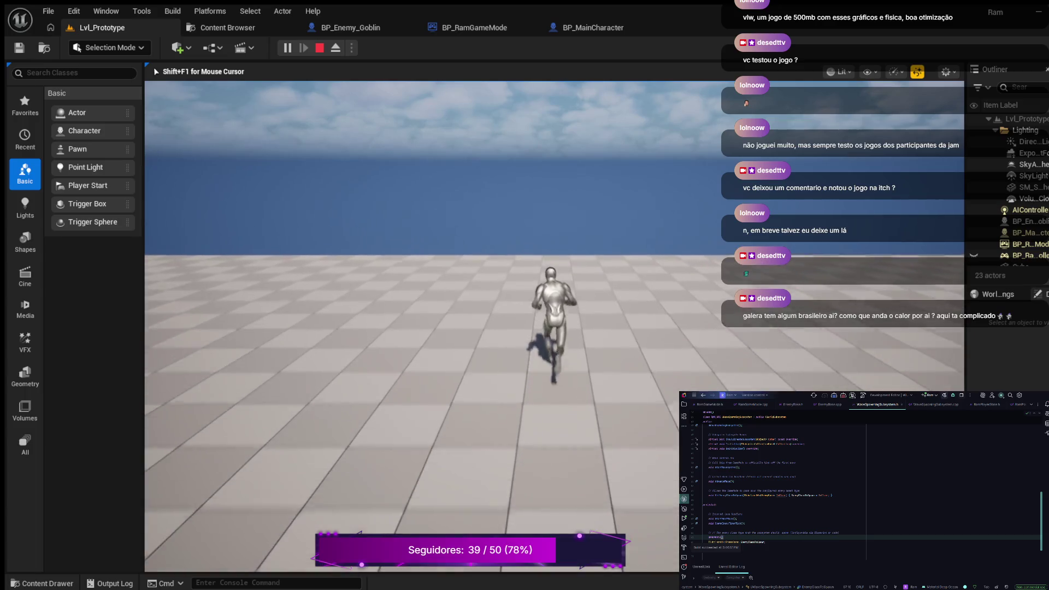
pyautogui.press('F8')
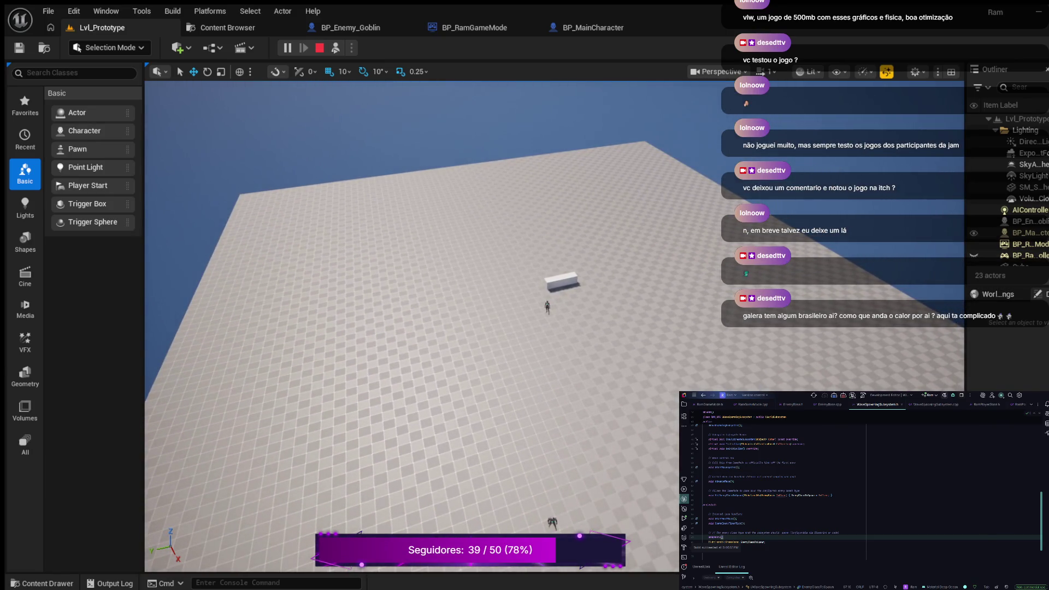
pyautogui.click(1021, 222)
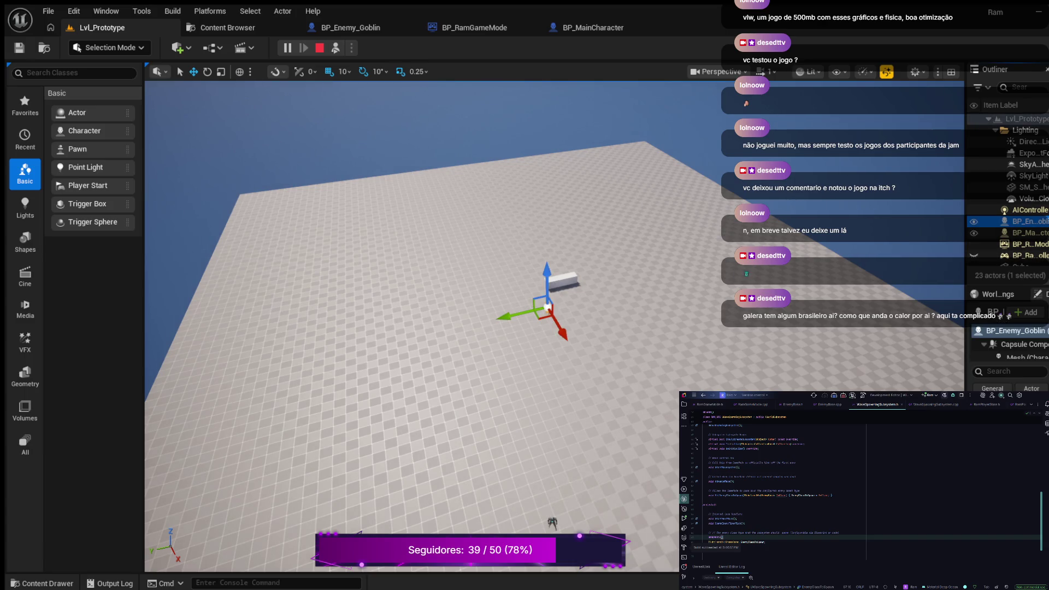
pyautogui.moveTo(965, 164); pyautogui.dragTo(820, 163)
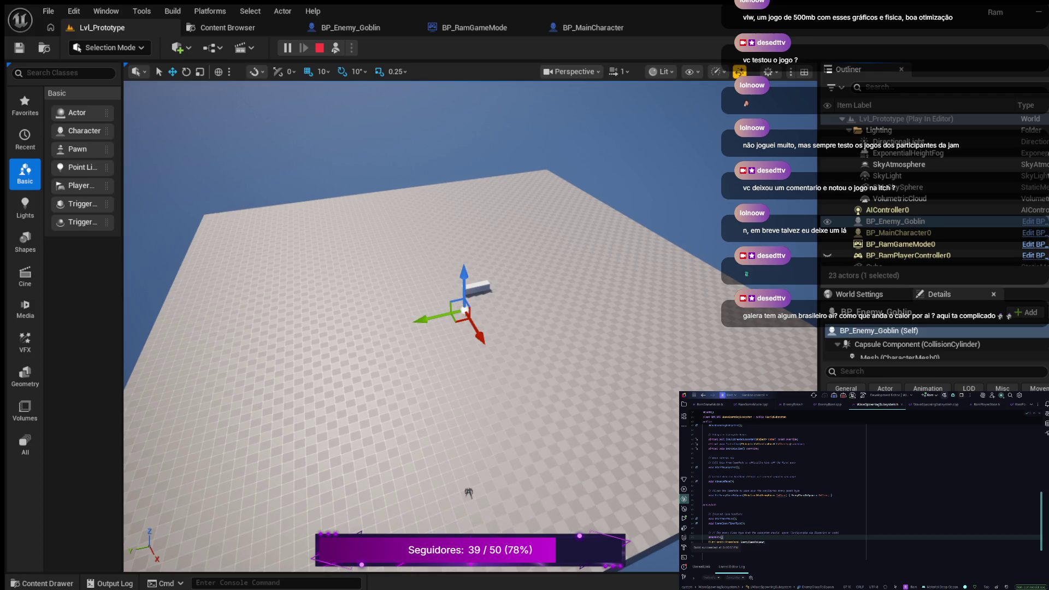
pyautogui.moveTo(935, 285); pyautogui.dragTo(934, 374)
pyautogui.scroll(-3, 928, 295)
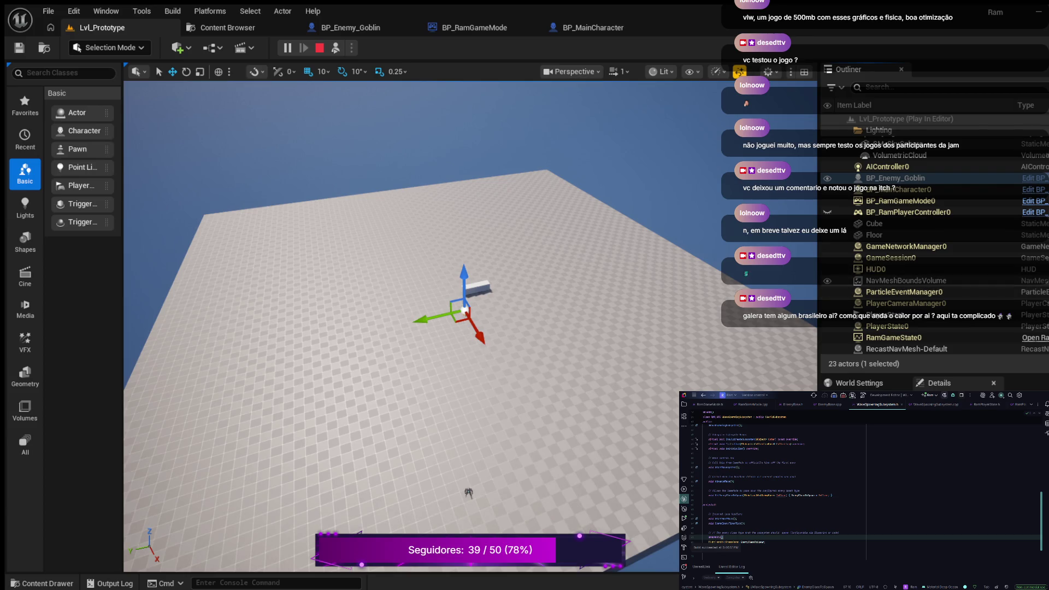
pyautogui.scroll(3, 928, 273)
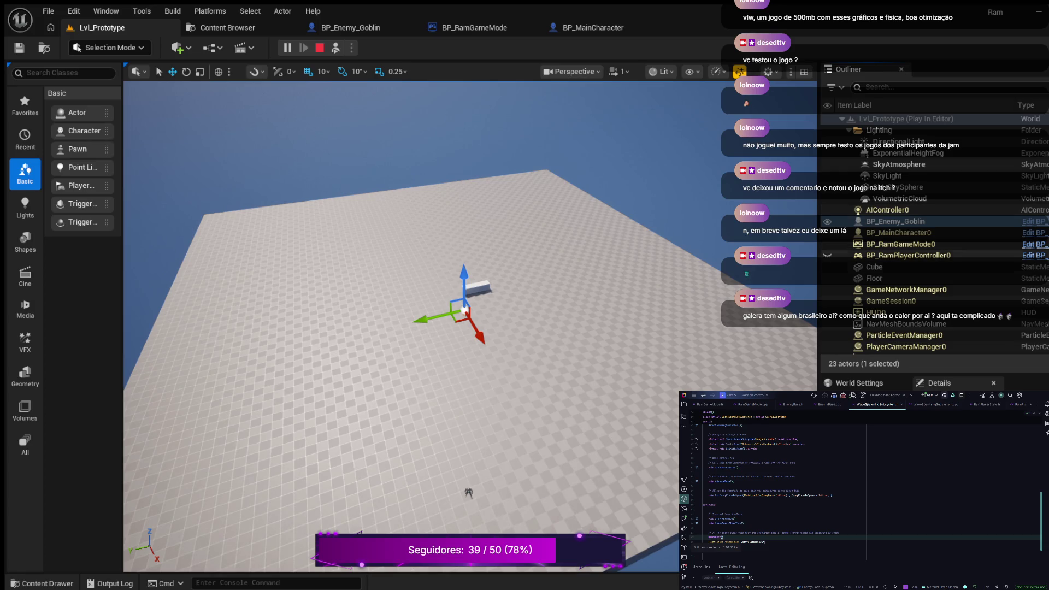
pyautogui.scroll(-3, 874, 278)
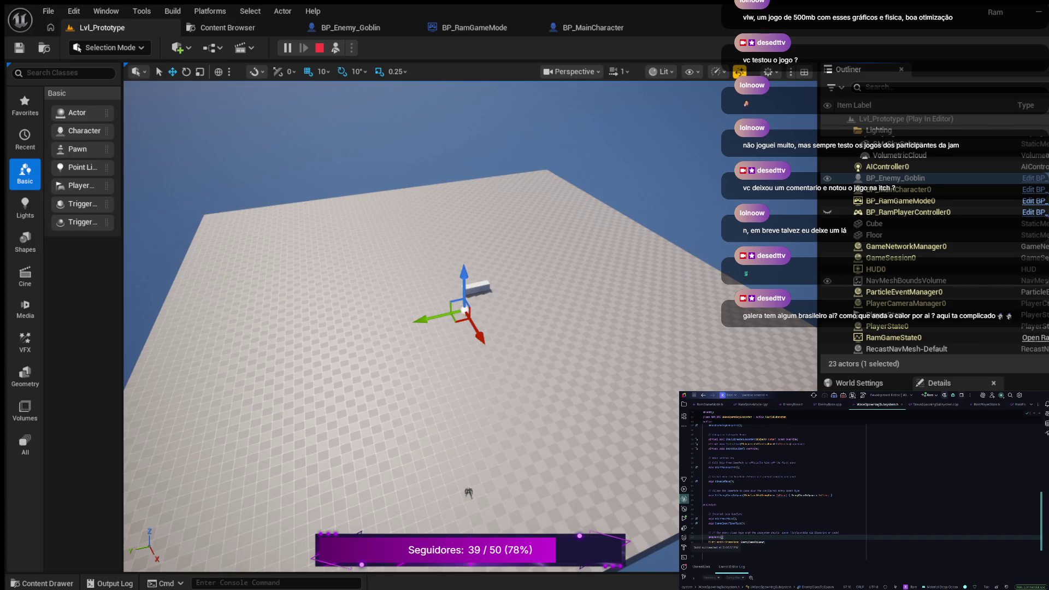
pyautogui.scroll(3, 928, 246)
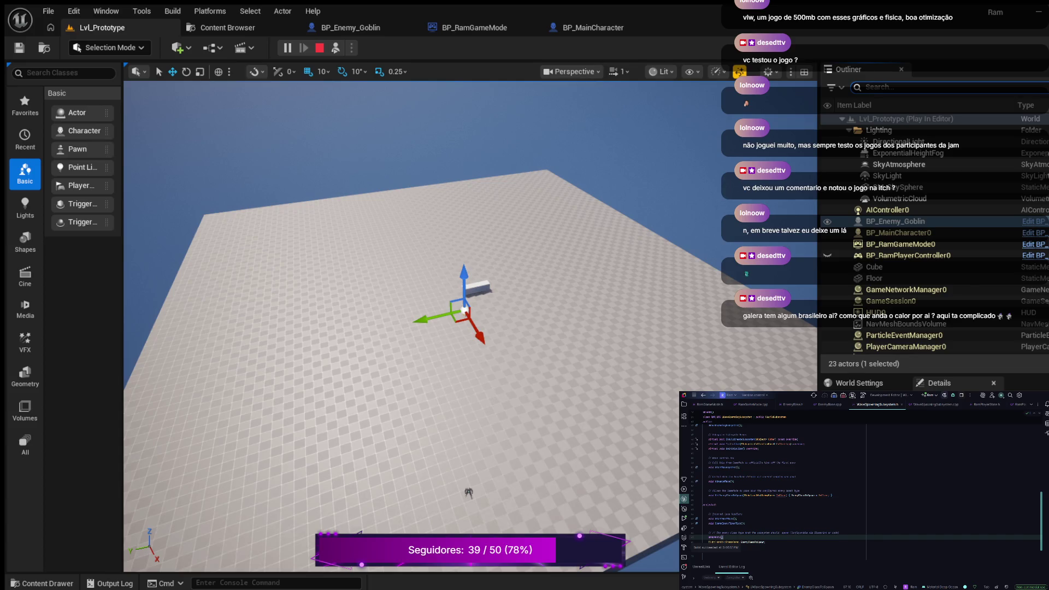
# Filter the Outliner for 'Enemy' and select BP_Enemy_Goblin in the running level
pyautogui.write('D')
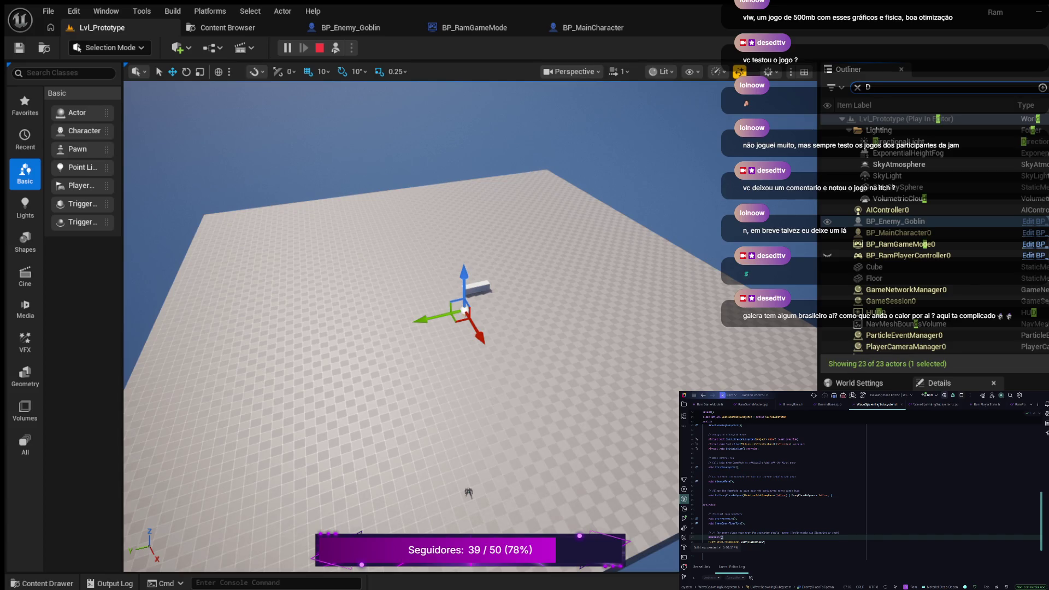
pyautogui.press('BackSpace')
pyautogui.write('Enem')
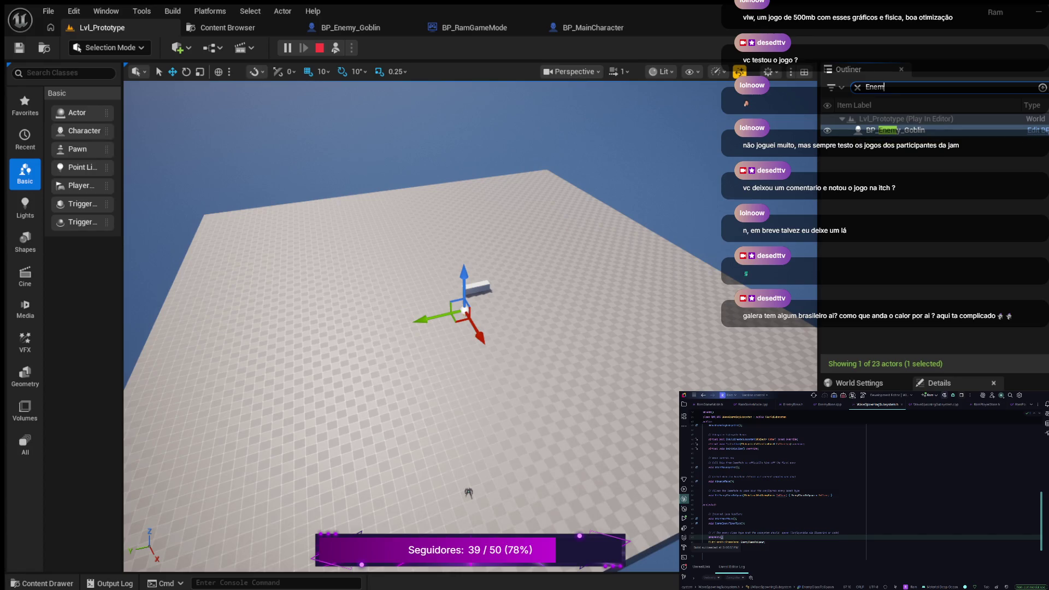
pyautogui.write('y')
pyautogui.click(896, 130)
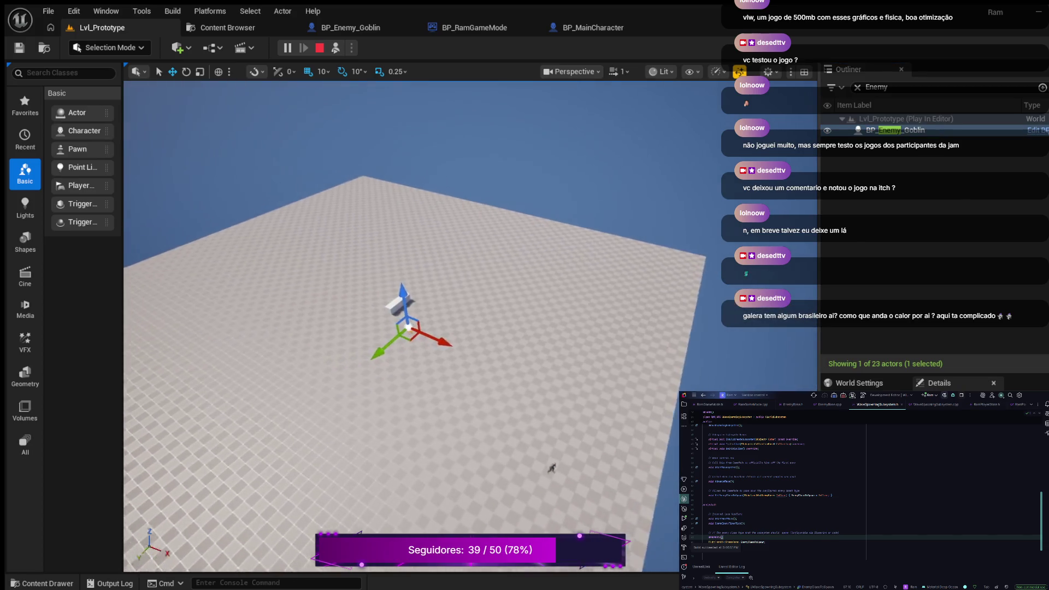
pyautogui.click(896, 130)
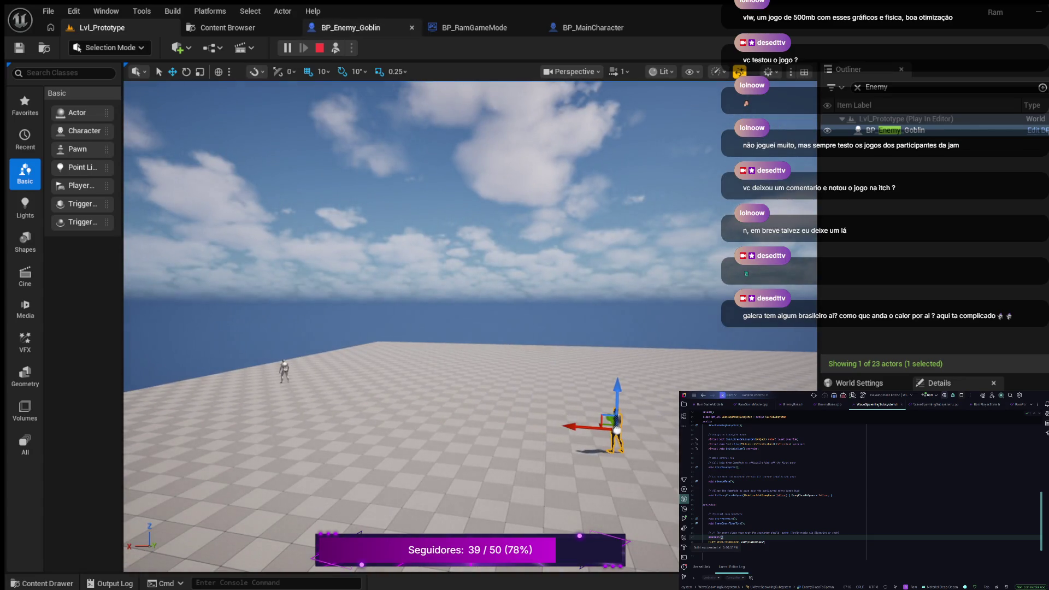
# Stop the playtest, delete the placed BP_Enemy_Goblin, save the level, and play again
pyautogui.click(319, 48)
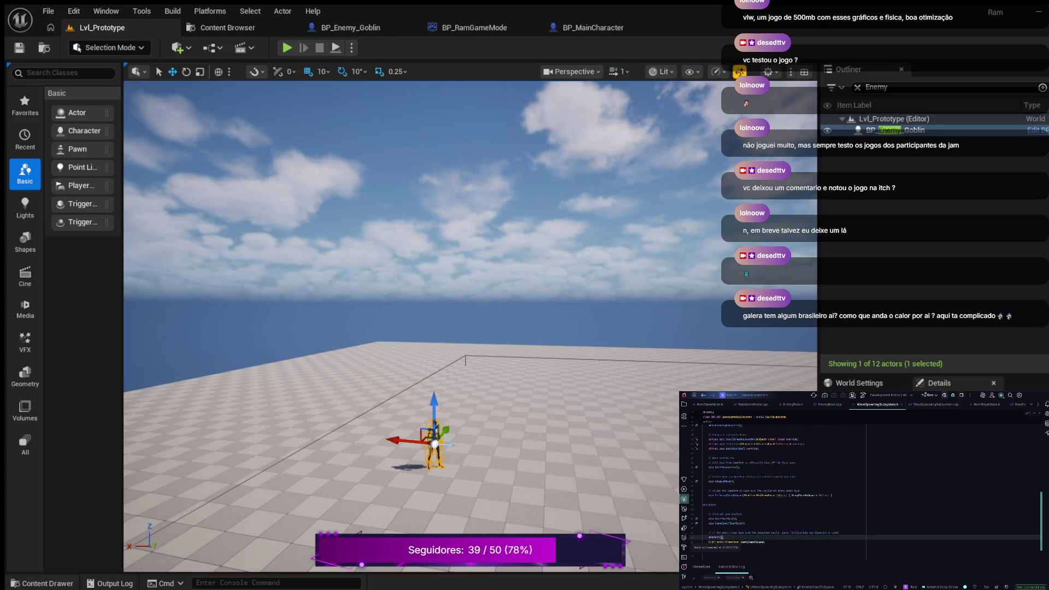
pyautogui.click(857, 87)
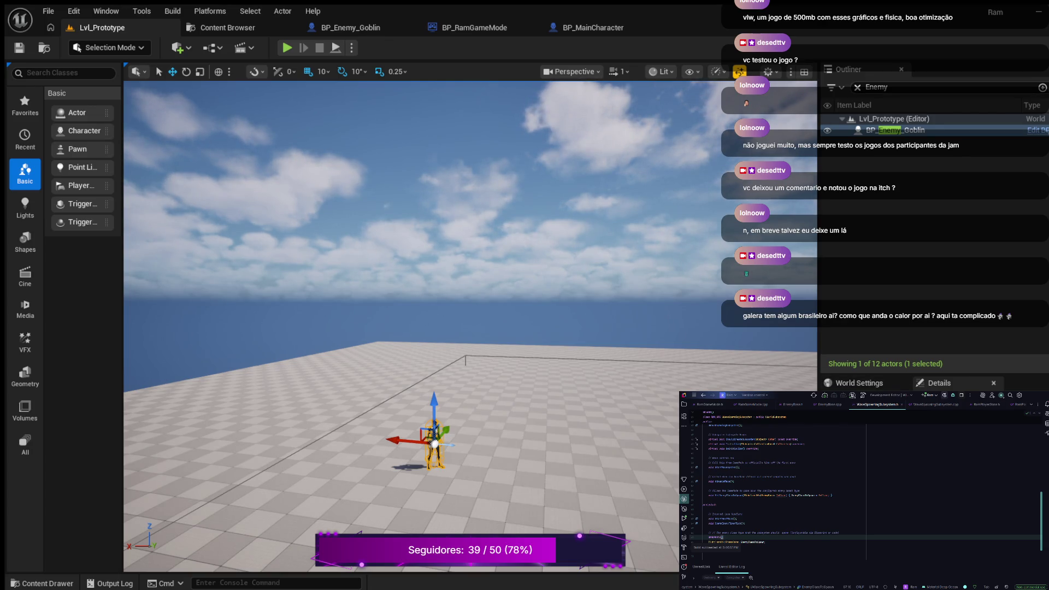
pyautogui.click(874, 221)
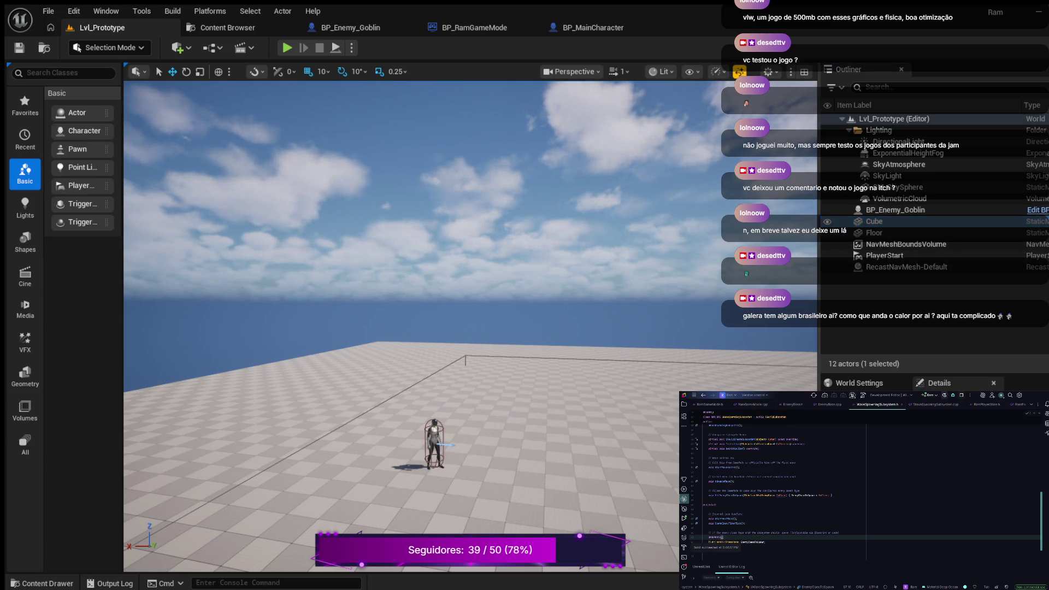
pyautogui.click(895, 210)
pyautogui.press('Delete')
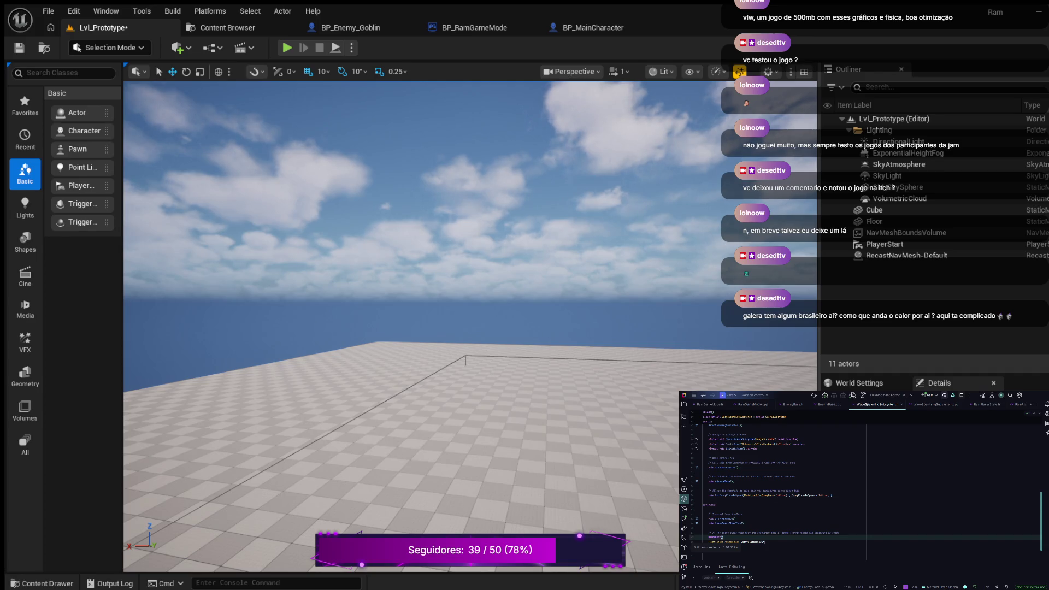
pyautogui.hotkey('ctrl', 's')
pyautogui.press('e')
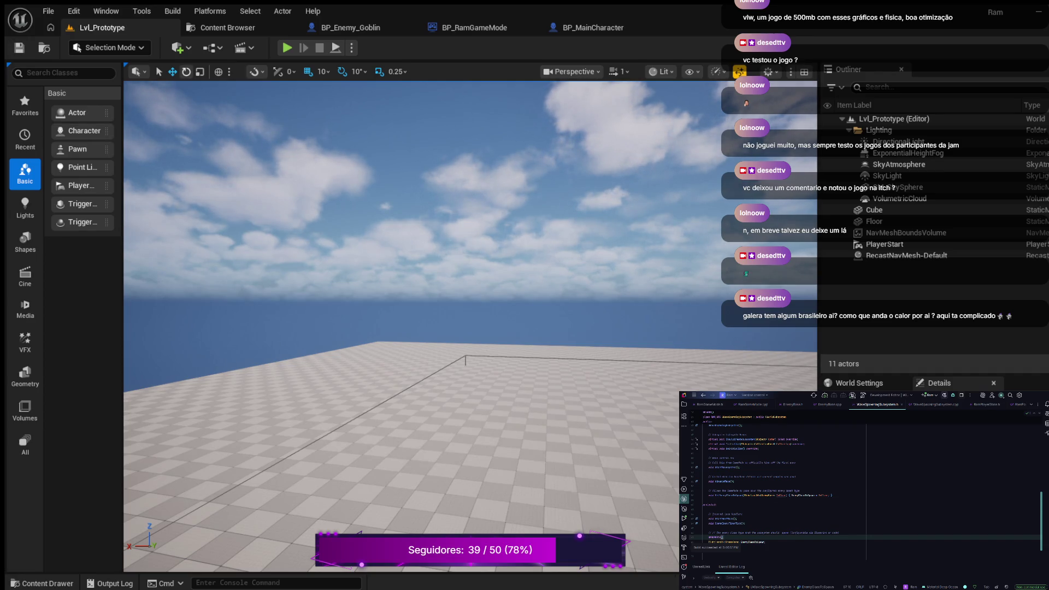
pyautogui.click(287, 47)
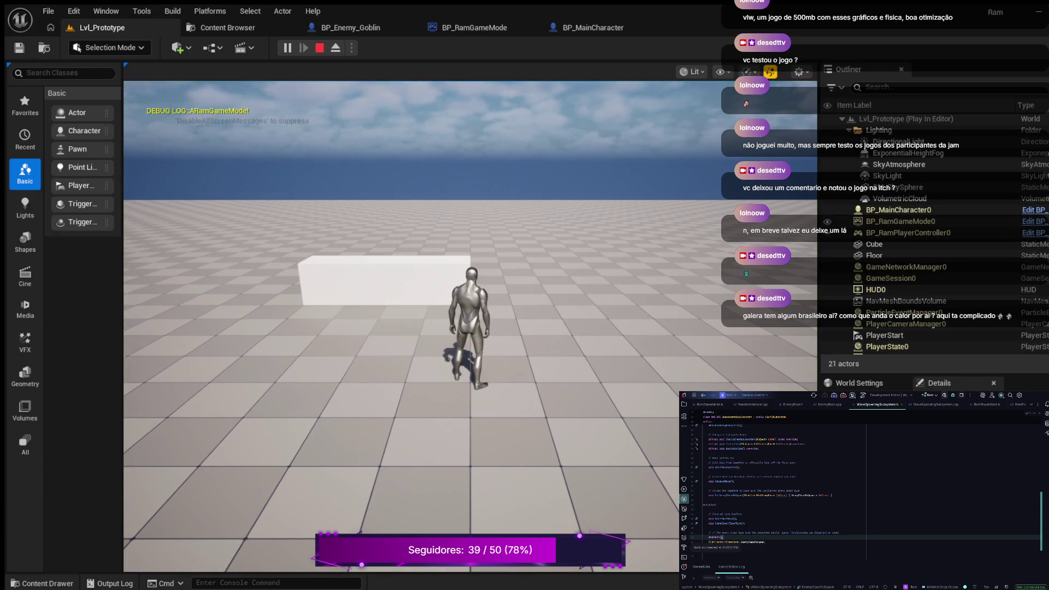
# Walk the character around the cube with D, S and W, jump with Space, then stop
pyautogui.scroll(-2, 902, 218)
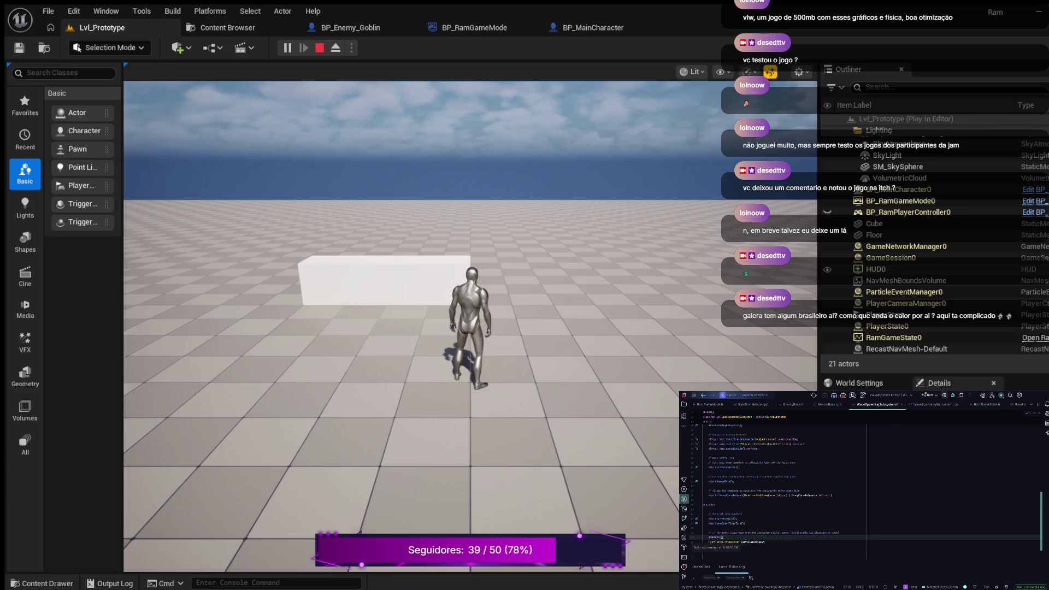
pyautogui.click(491, 328)
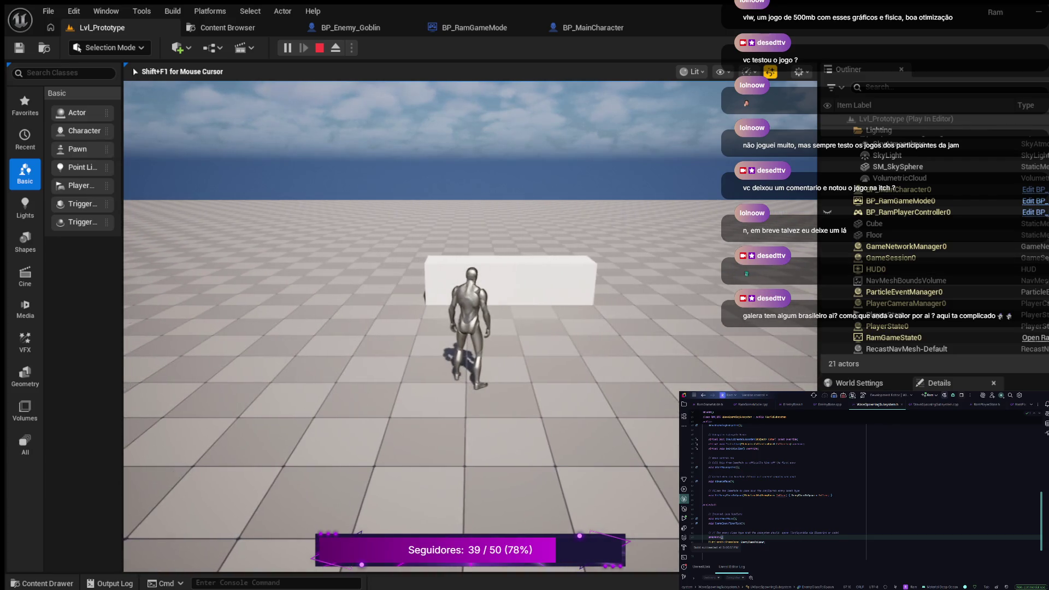
pyautogui.press('d')
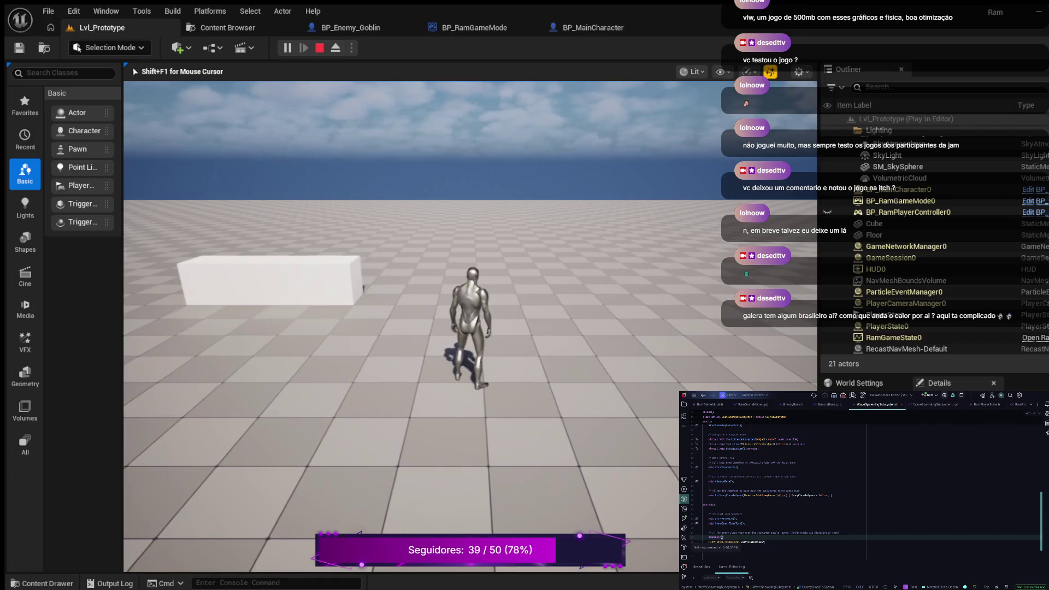
pyautogui.press('s')
pyautogui.press('space')
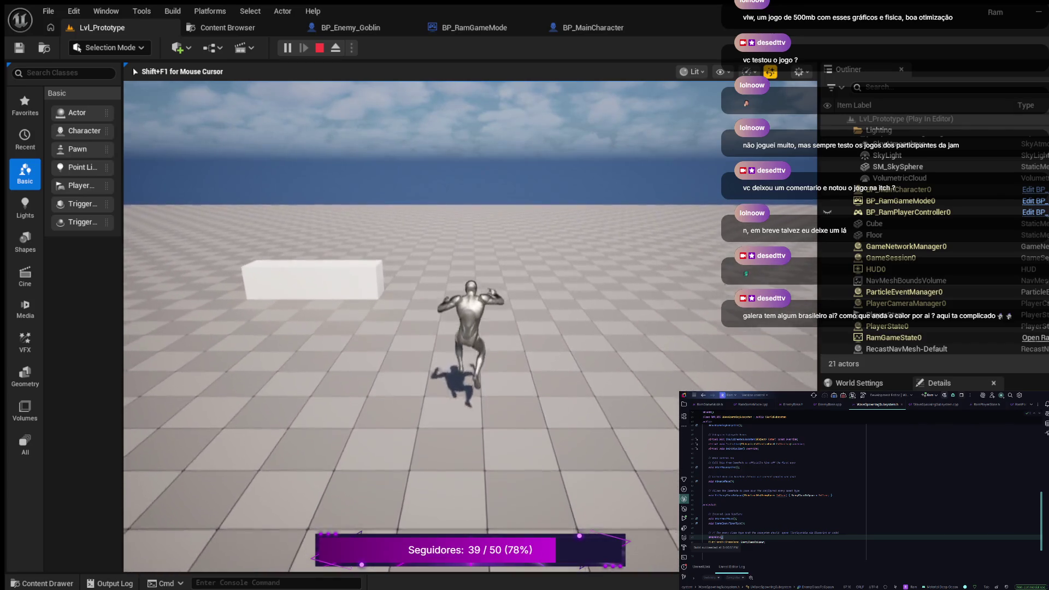
pyautogui.press('w')
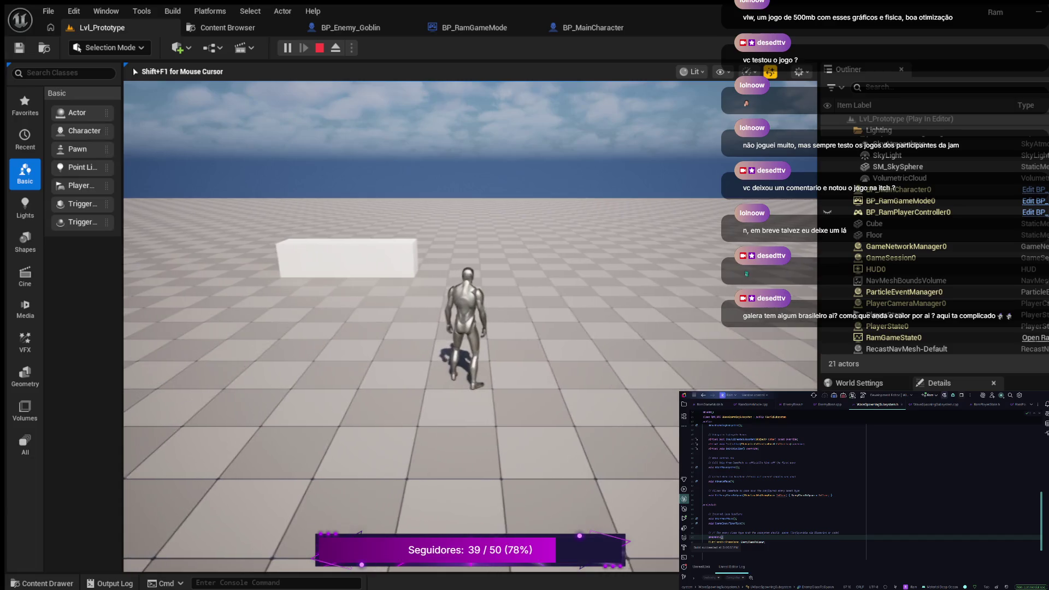
pyautogui.press('w')
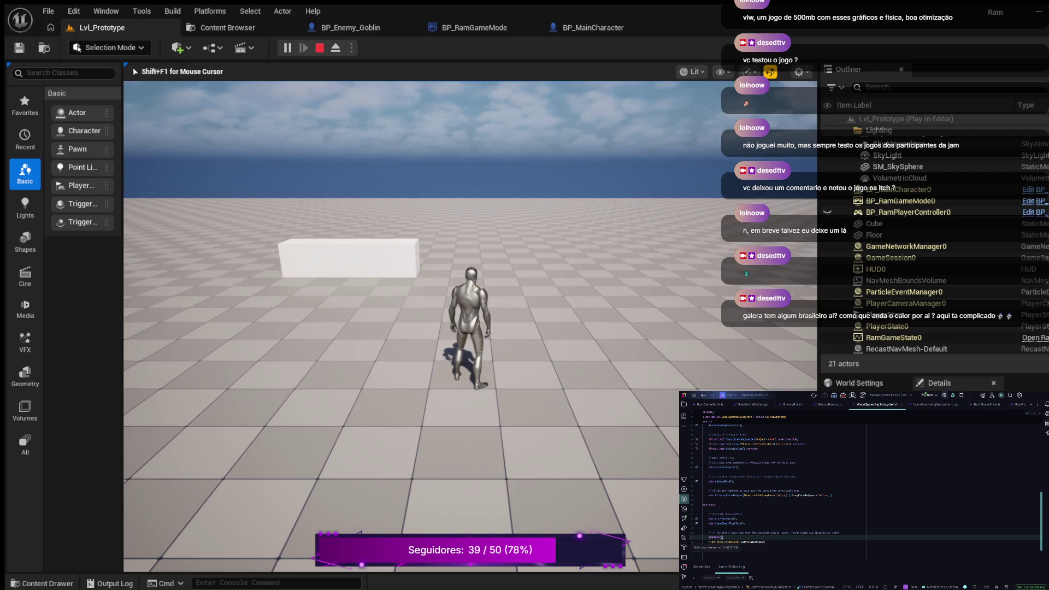
pyautogui.press('Escape')
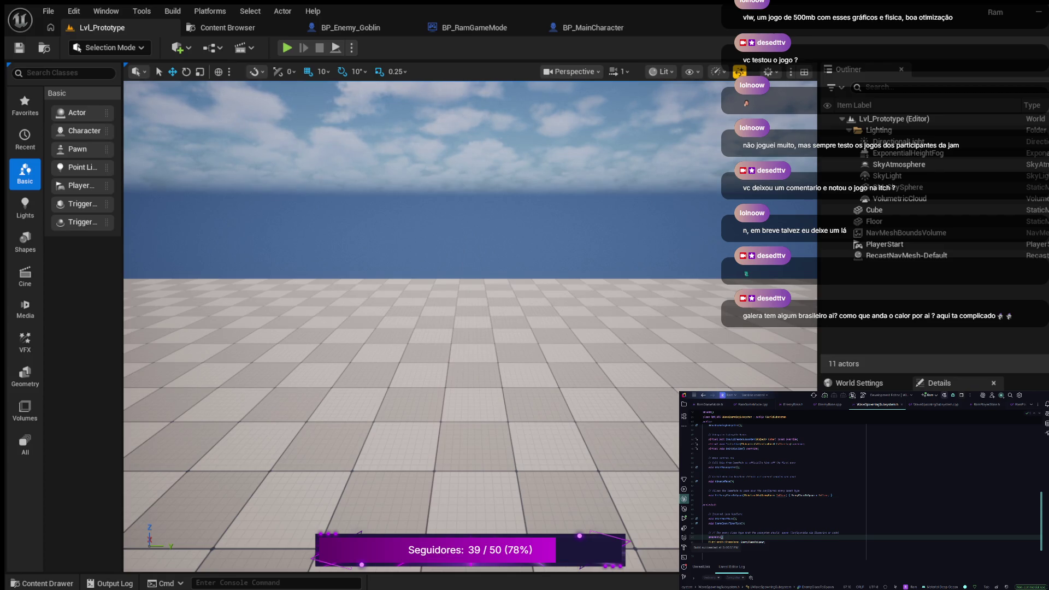
pyautogui.click(349, 28)
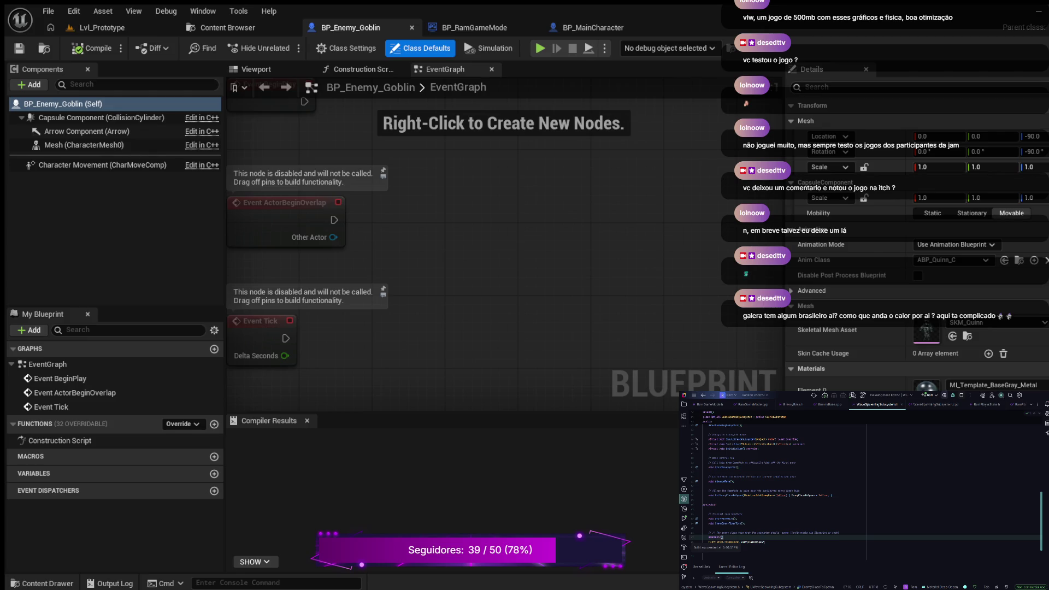
# Search Details for 'wave', then switch to BP_RamGameMode's Details search
pyautogui.write('wav')
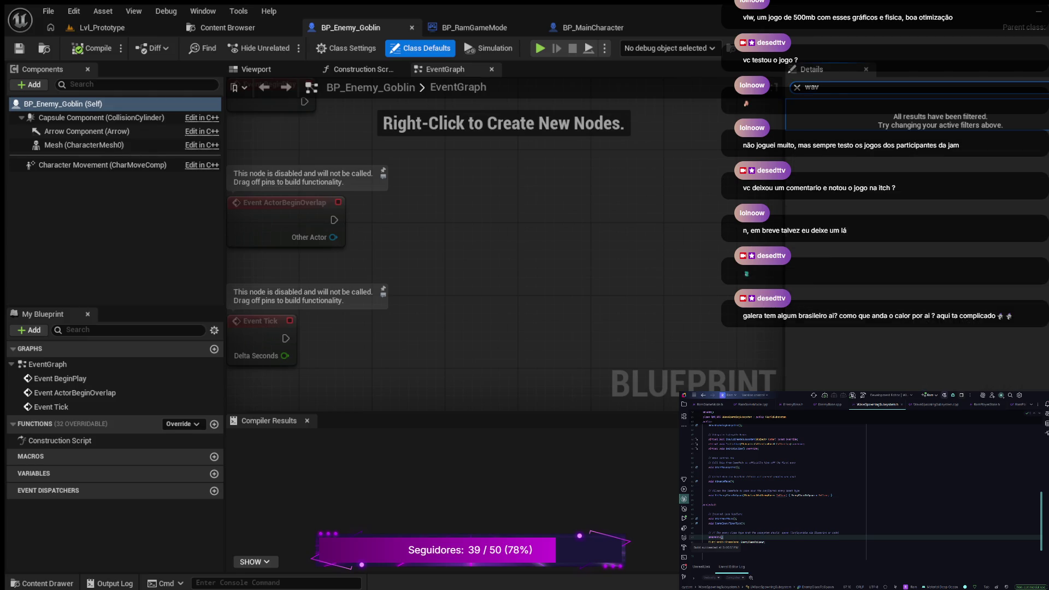
pyautogui.write('e')
pyautogui.click(474, 27)
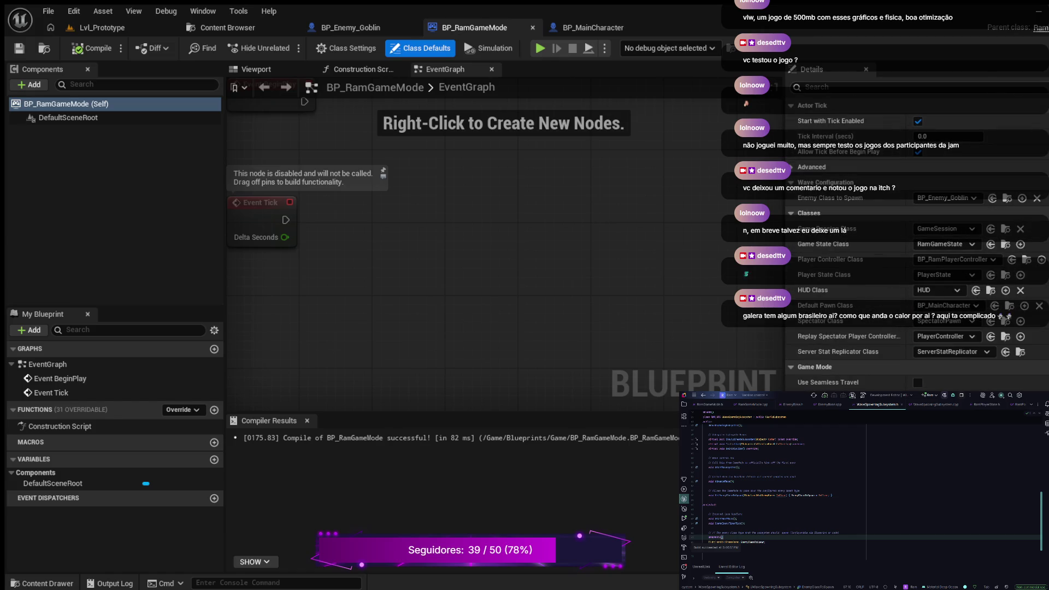
pyautogui.click(874, 87)
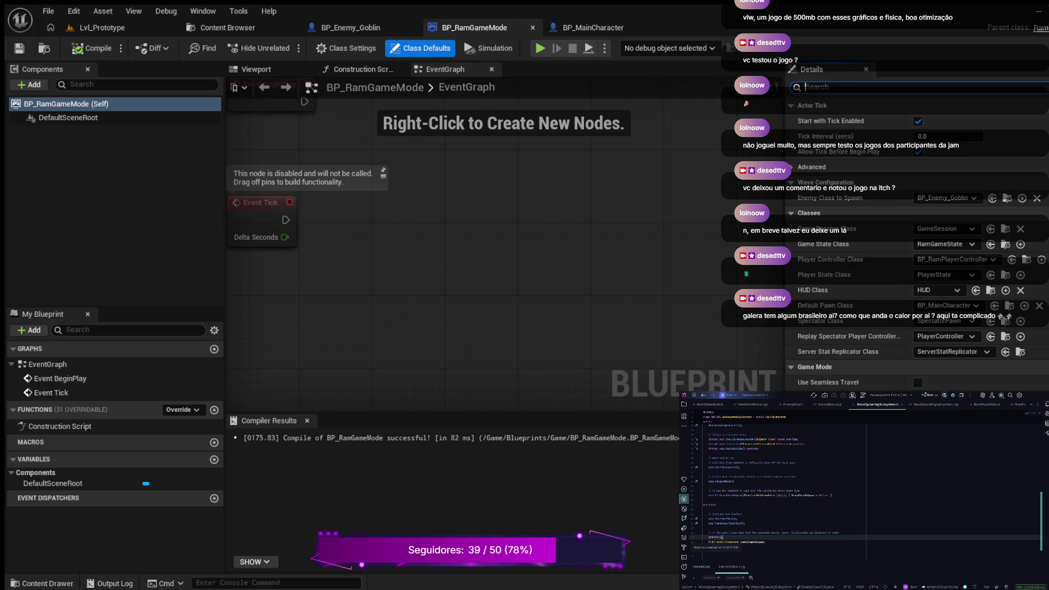
# Start a Lvl_Prototype playtest, walk forward, then eject with F8 and tilt the view up
pyautogui.click(102, 27)
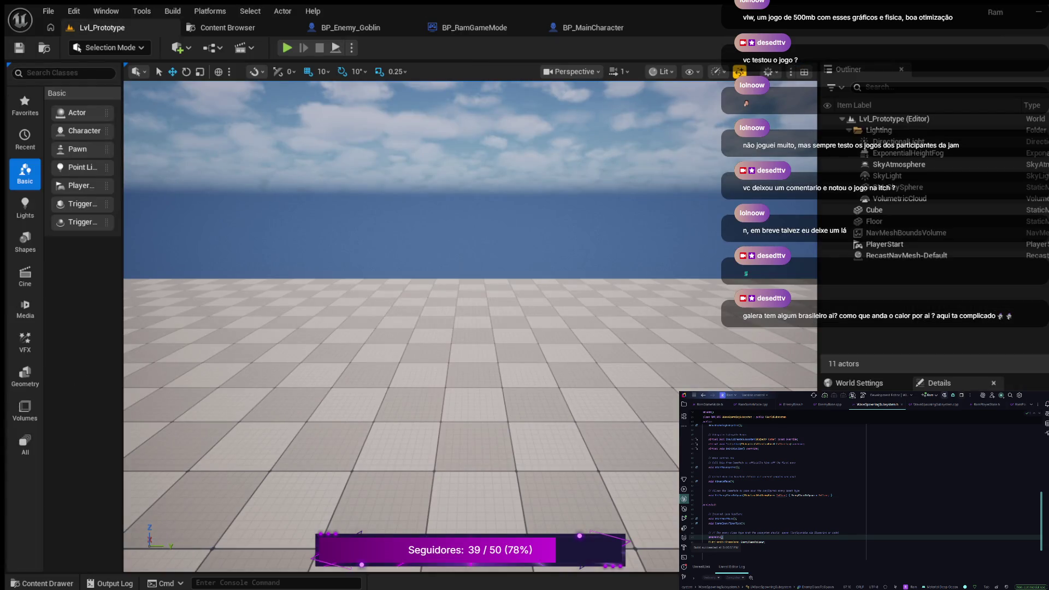
pyautogui.click(287, 47)
pyautogui.press('w')
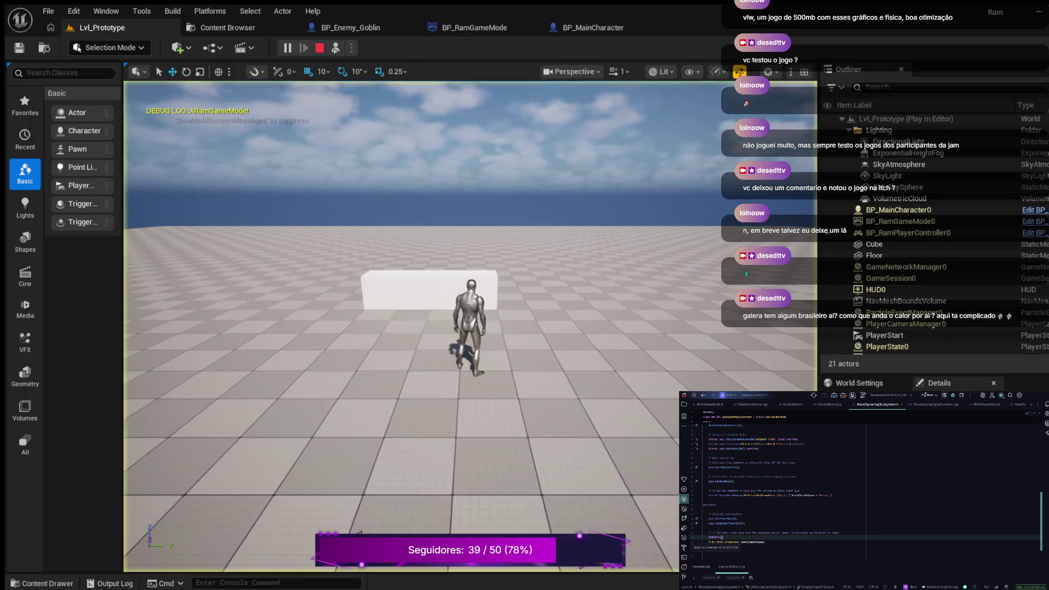
pyautogui.press('F8')
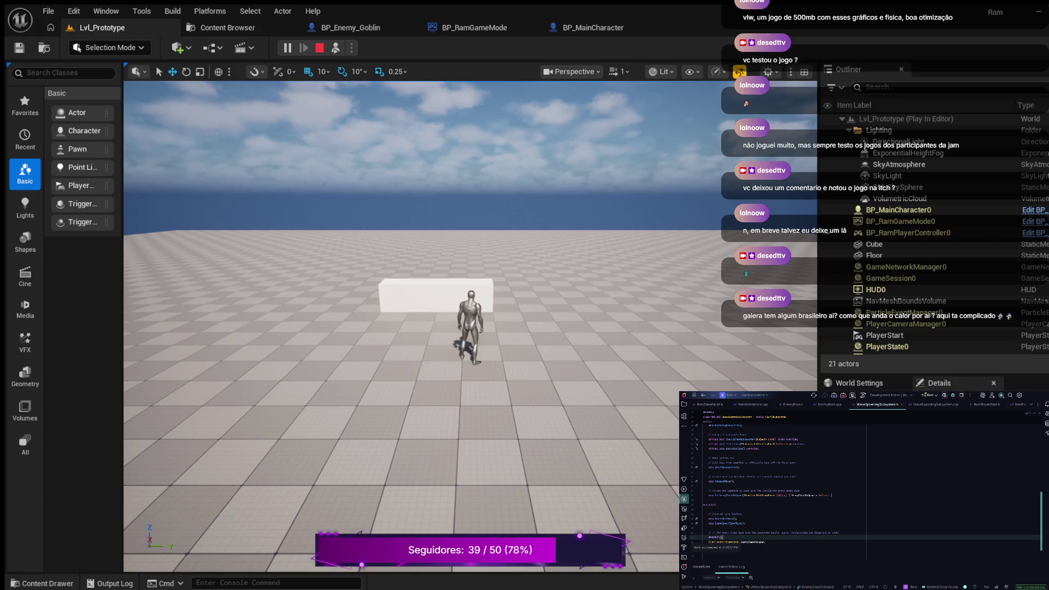
pyautogui.moveTo(416, 327); pyautogui.dragTo(415, 230)
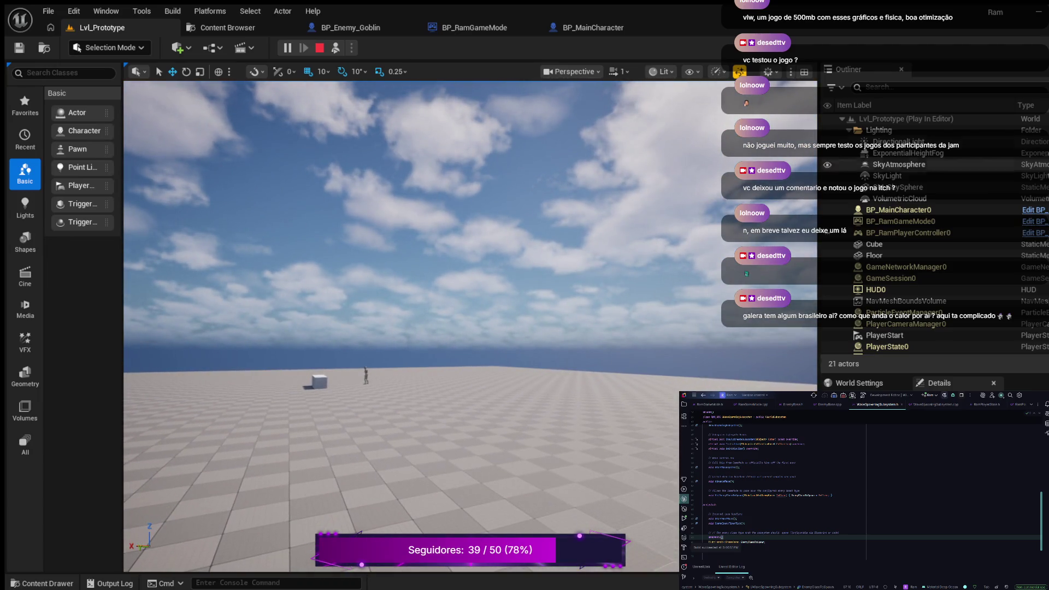
# Inspect BP_MainCharacter0, BP_RamGameMode0 and BP_RamPlayerController0 in the Outliner, then stop the playtest
pyautogui.click(898, 210)
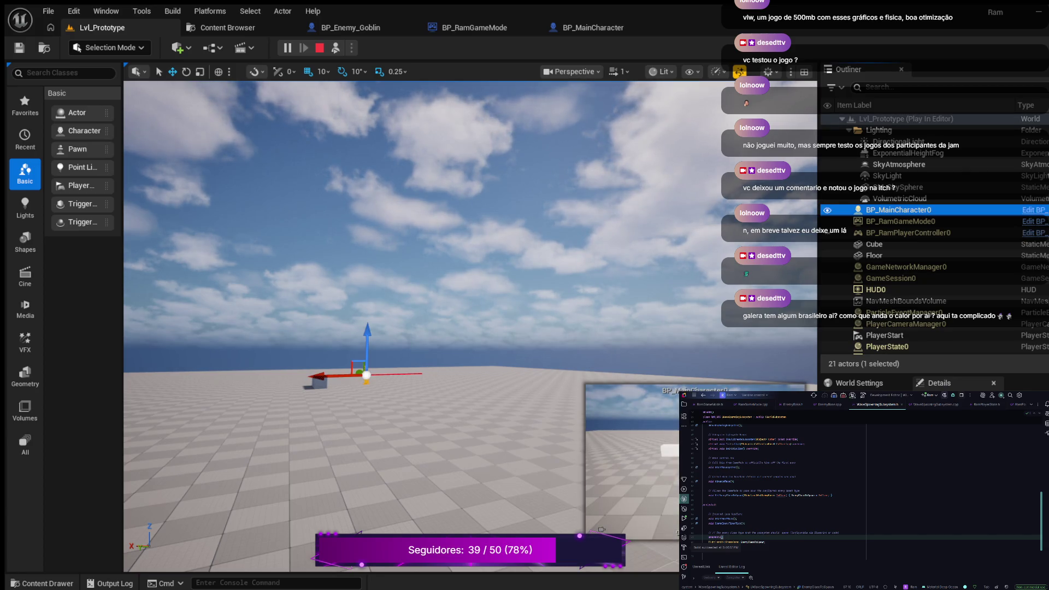
pyautogui.click(902, 221)
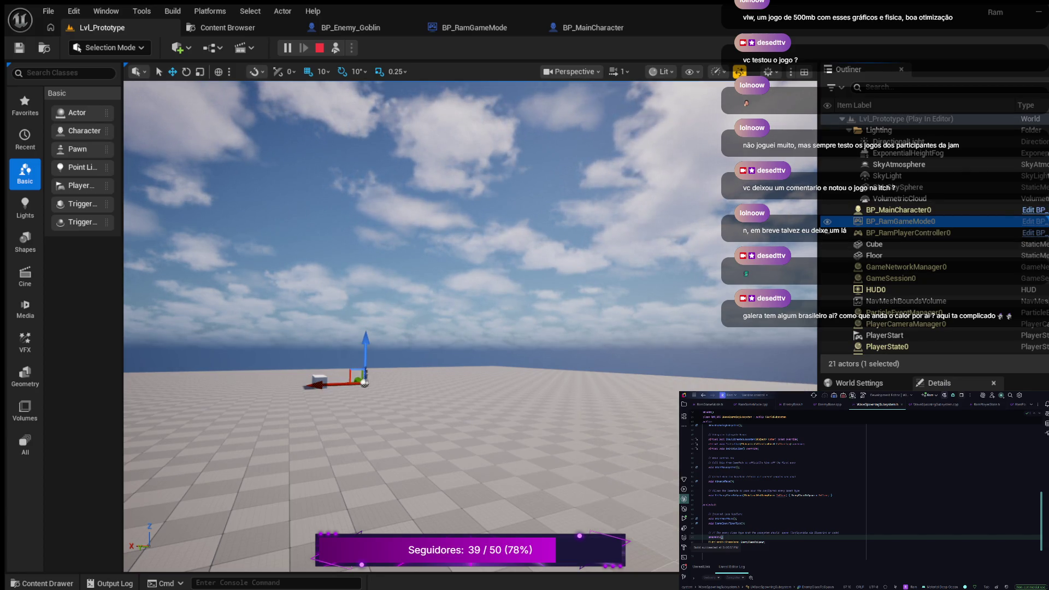
pyautogui.click(907, 233)
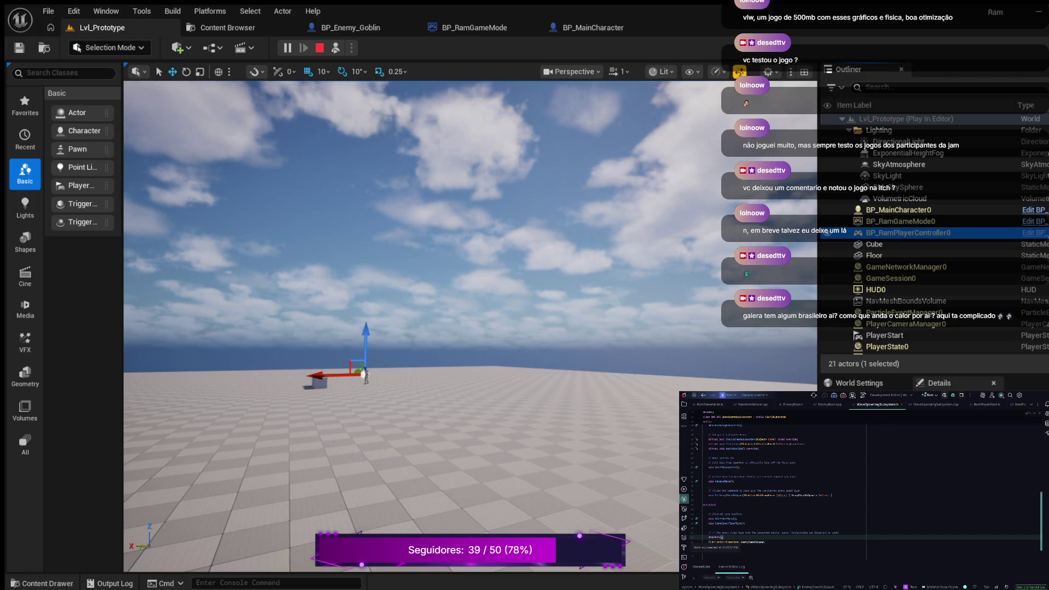
pyautogui.scroll(-1, 827, 294)
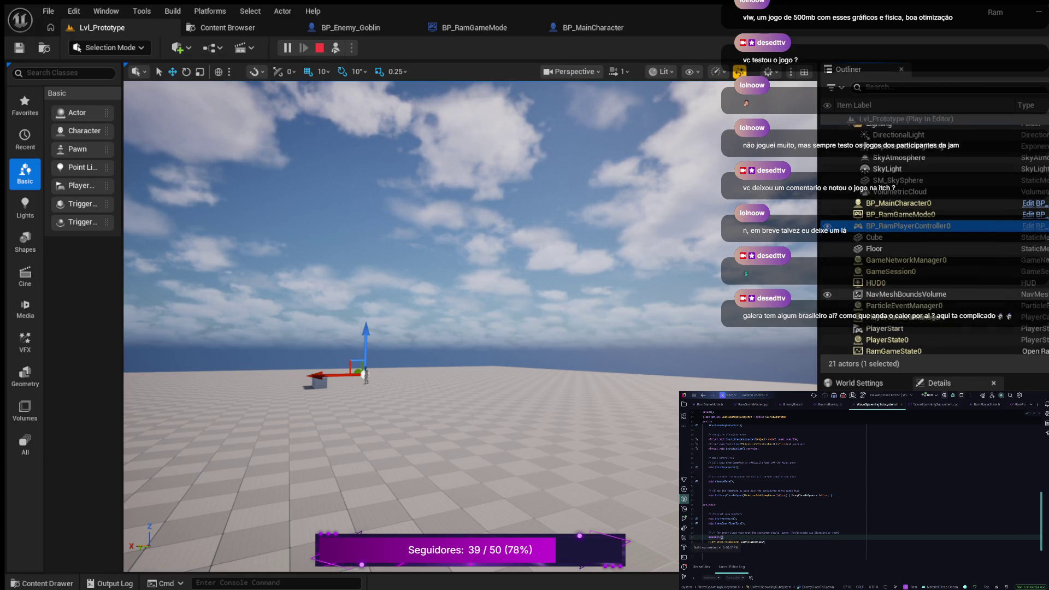
pyautogui.scroll(-1, 827, 298)
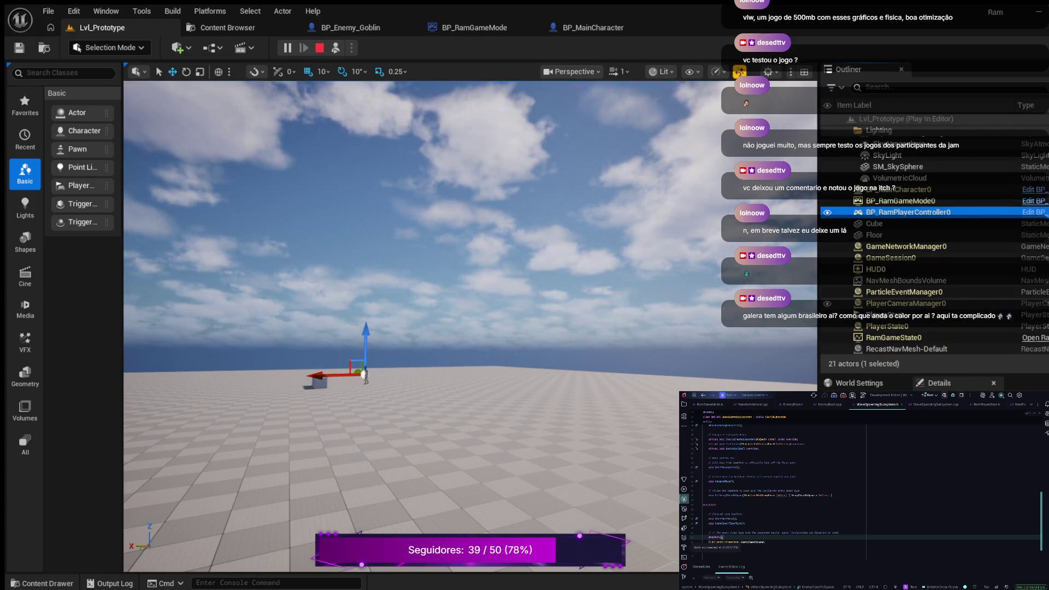
pyautogui.scroll(2, 901, 251)
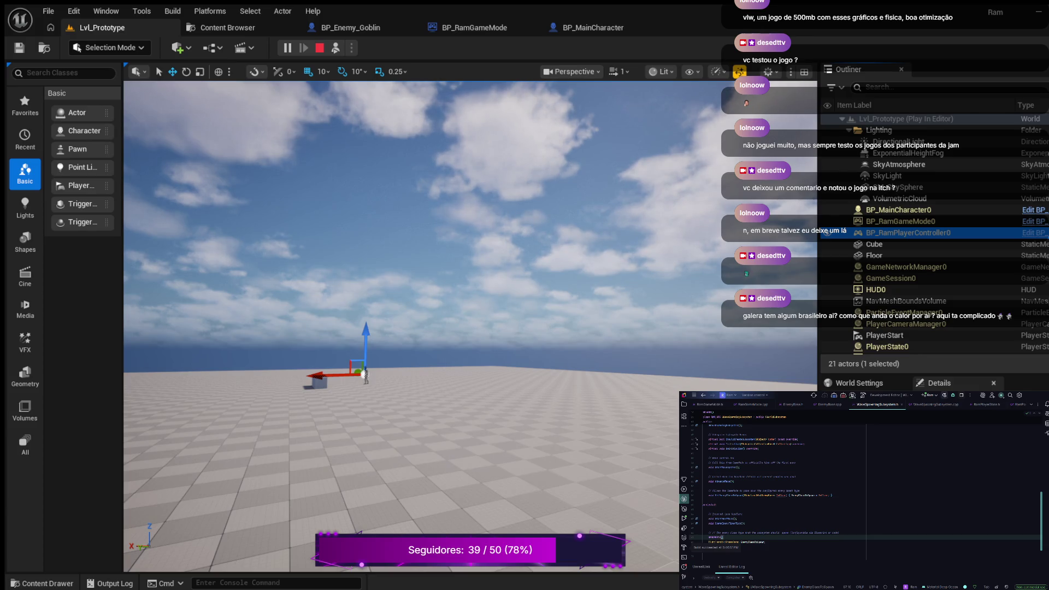
pyautogui.click(319, 48)
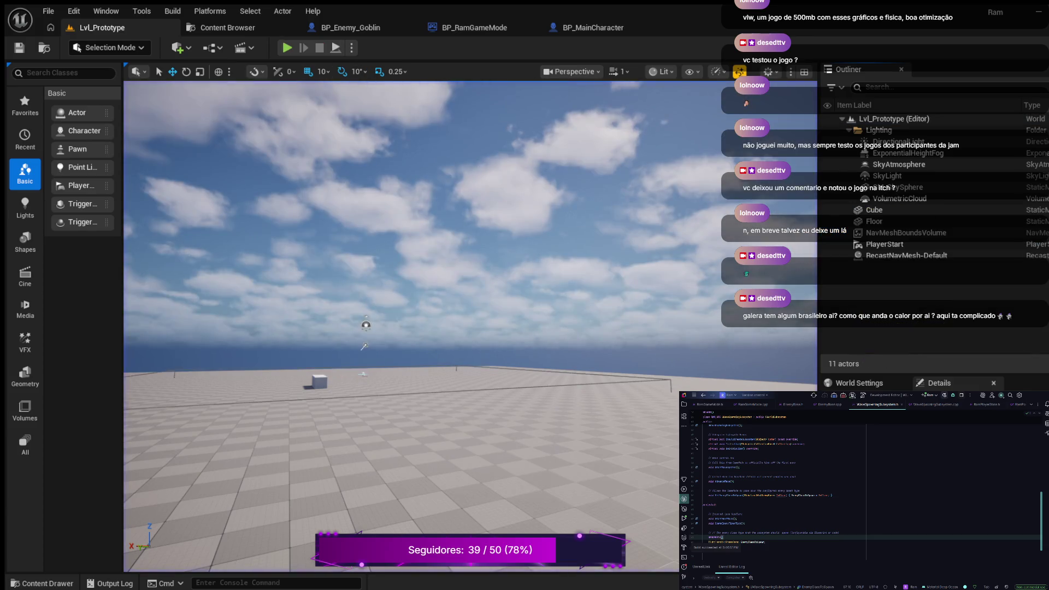
# Look down over the floor and cube, then bring up the BP_Enemy_Goblin Blueprint
pyautogui.moveTo(415, 328)
pyautogui.mouseDown()
pyautogui.moveTo(415, 371)
pyautogui.moveTo(415, 345)
pyautogui.moveTo(377, 300)
pyautogui.mouseUp()
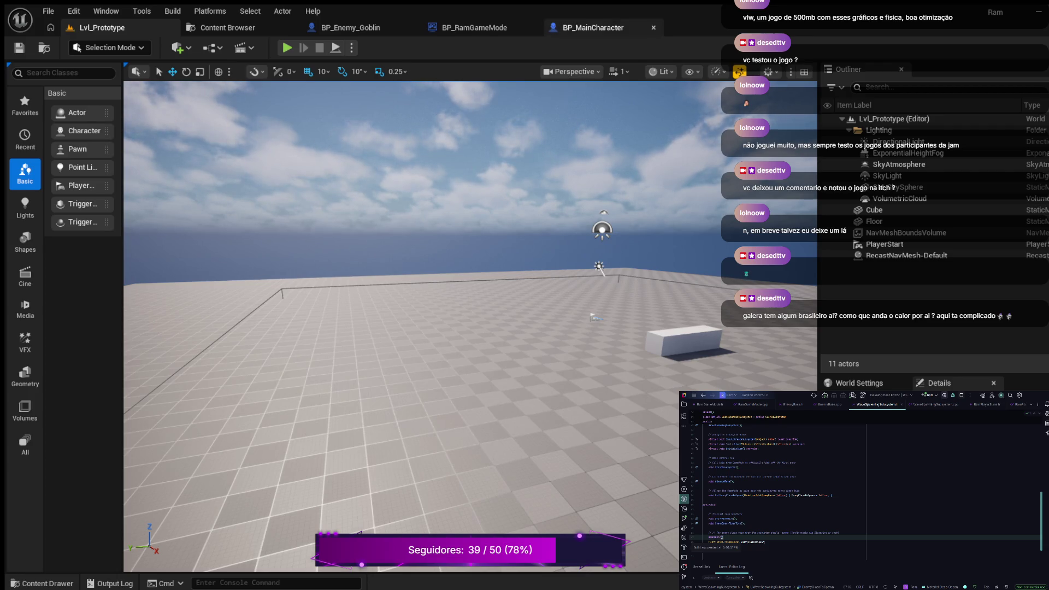
pyautogui.click(349, 27)
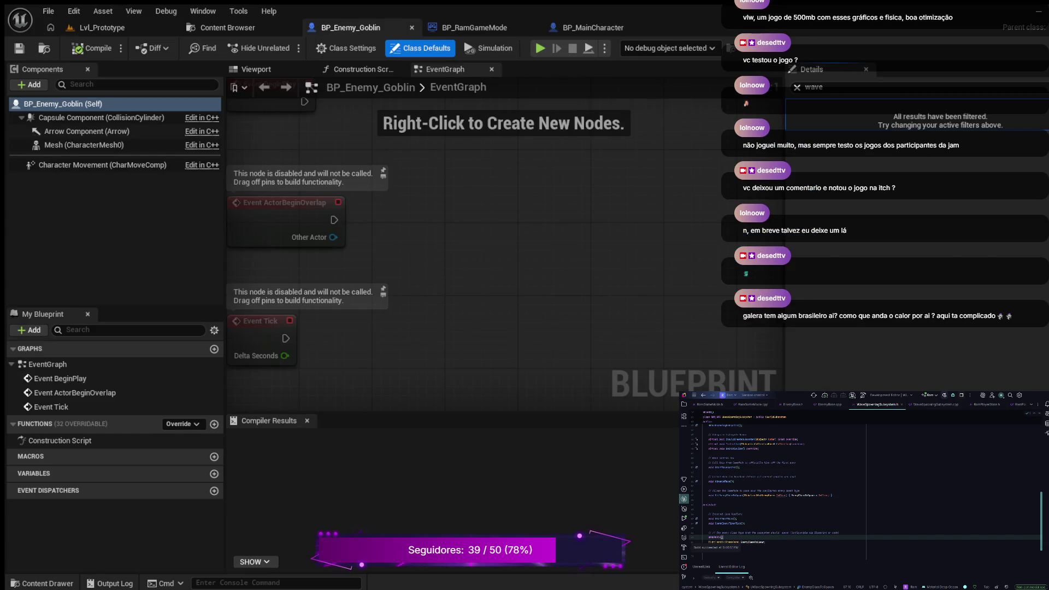
# Set BP_Enemy_Goblin's Auto Possess AI to Placed in World or Spawned, compile, save, and playtest
pyautogui.click(797, 87)
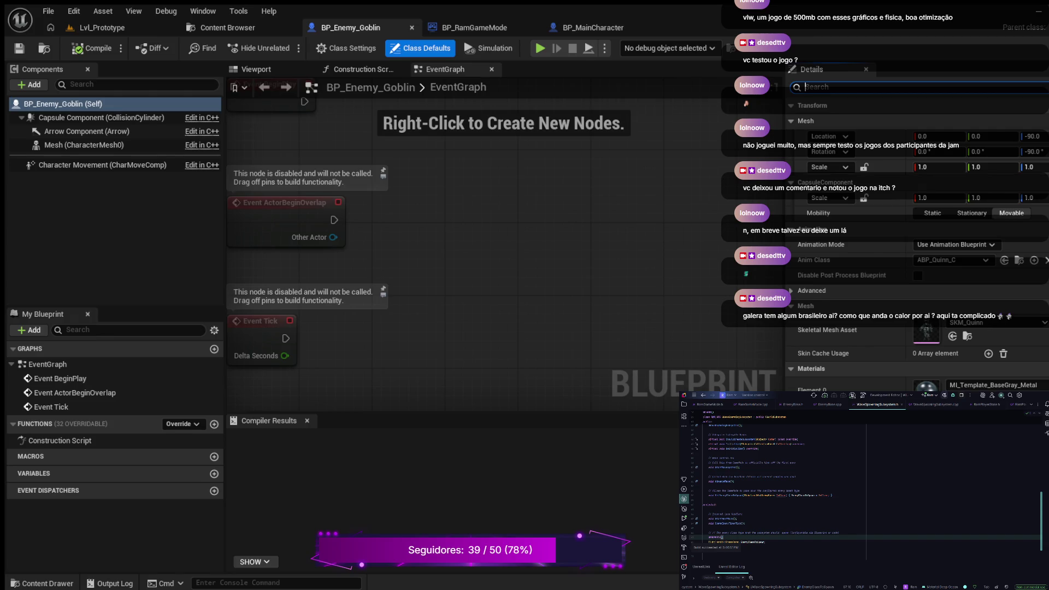
pyautogui.write('a')
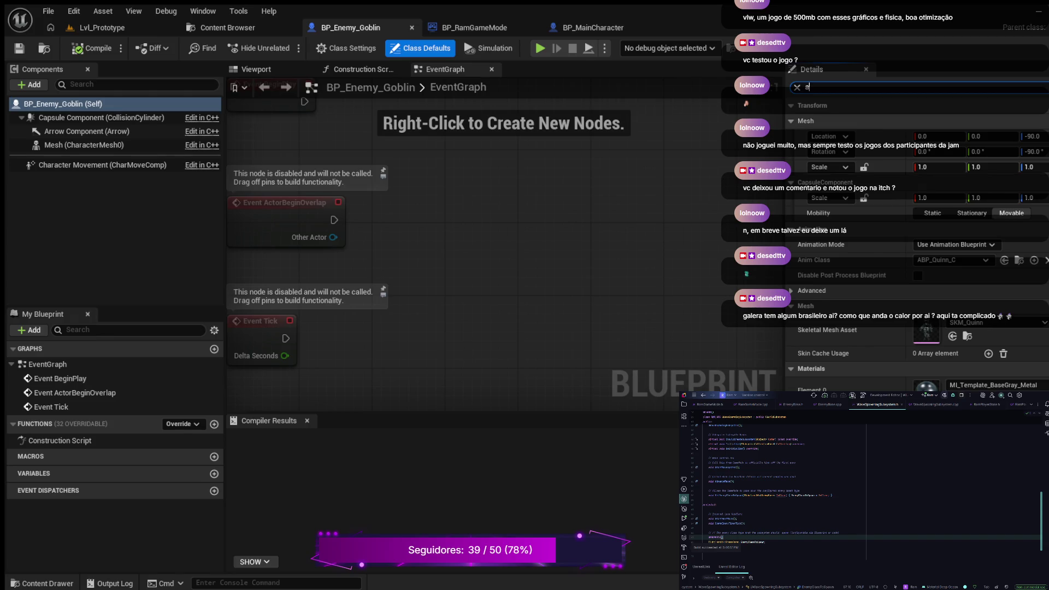
pyautogui.write('uto po')
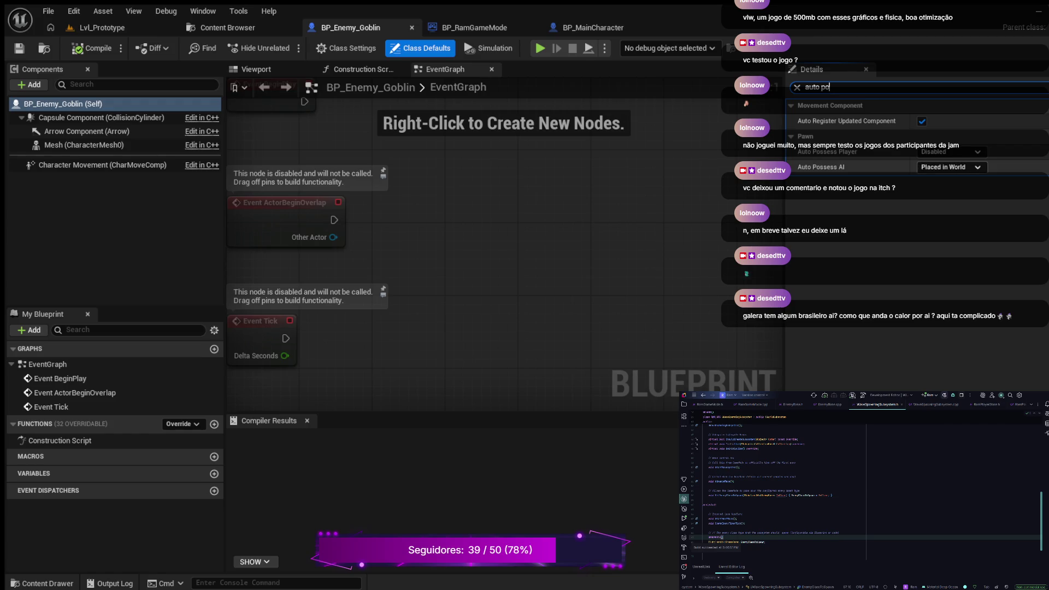
pyautogui.click(950, 210)
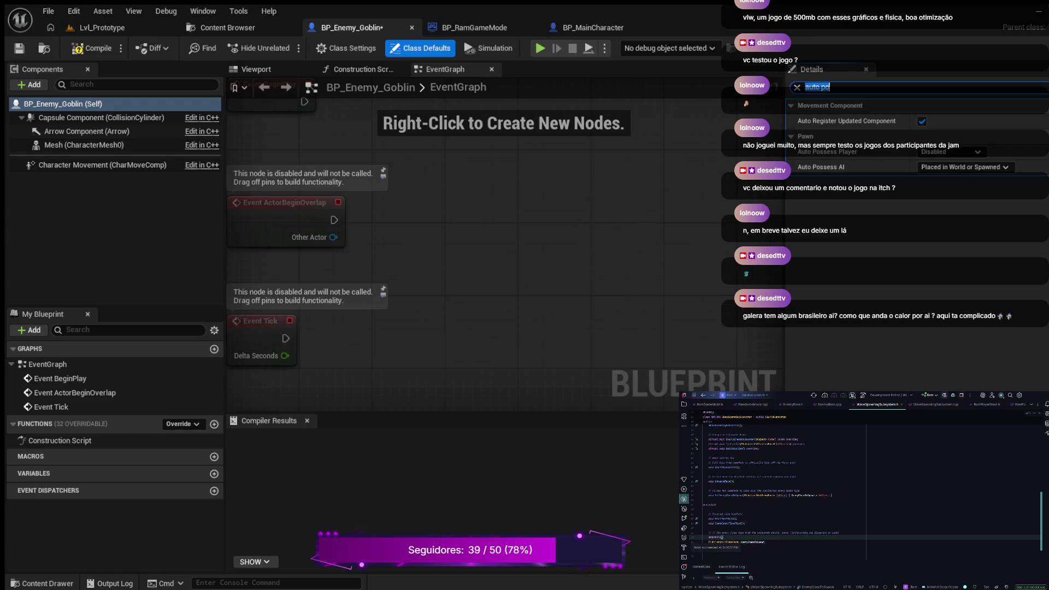
pyautogui.press('F7')
pyautogui.hotkey('ctrl', 's')
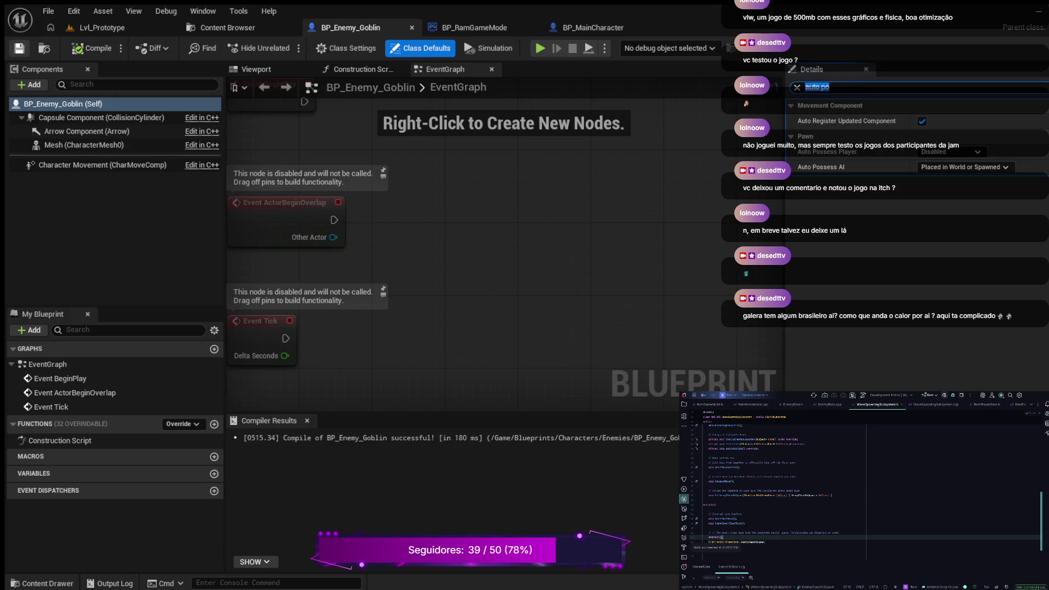
pyautogui.hotkey('alt', 'p')
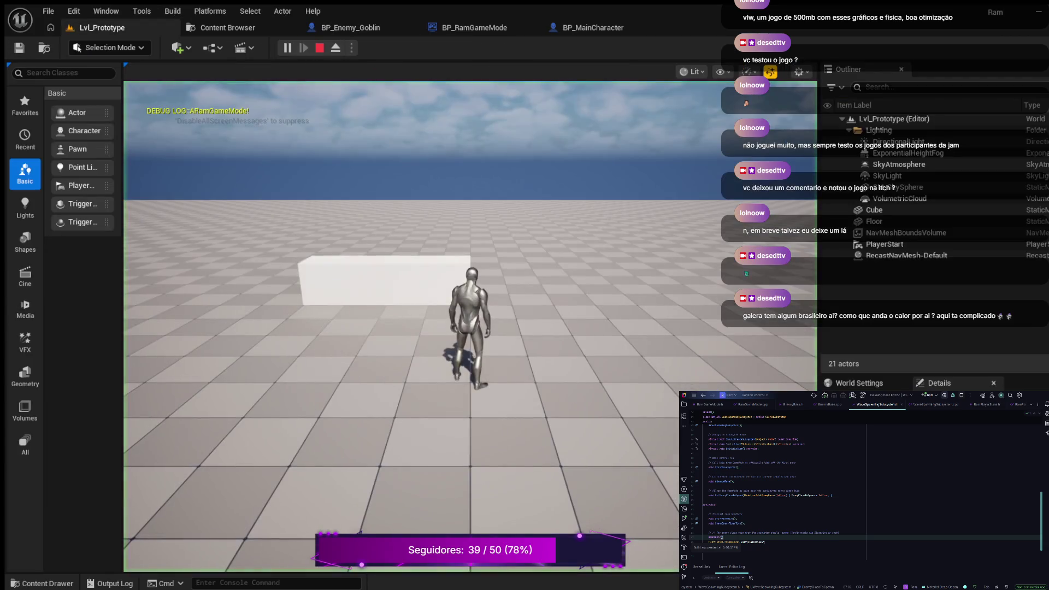
# Playtest Lvl_Prototype, eject with F8 to fly the camera over the floor, then stop
pyautogui.press('w')
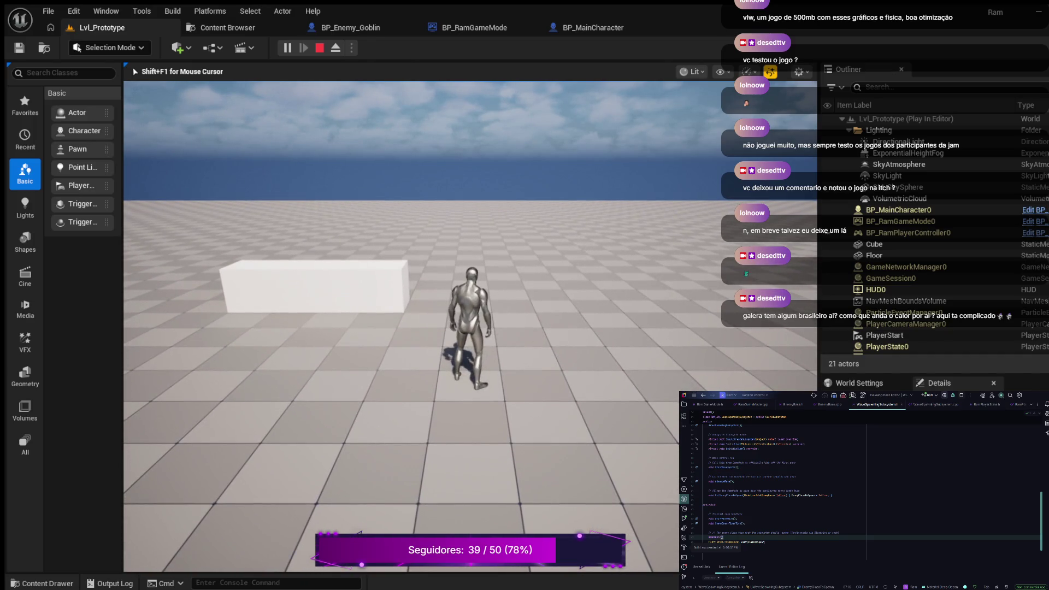
pyautogui.press('F8')
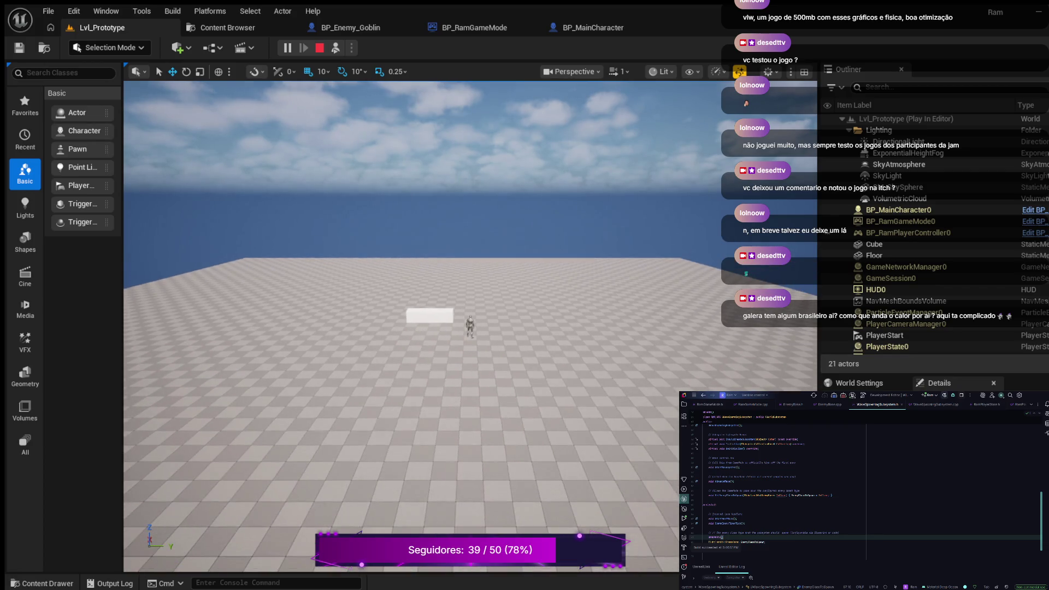
pyautogui.moveTo(469, 328)
pyautogui.mouseDown()
pyautogui.moveTo(443, 421)
pyautogui.moveTo(443, 355)
pyautogui.moveTo(410, 388)
pyautogui.moveTo(399, 385)
pyautogui.moveTo(382, 339)
pyautogui.moveTo(377, 361)
pyautogui.moveTo(388, 355)
pyautogui.moveTo(371, 371)
pyautogui.mouseUp()
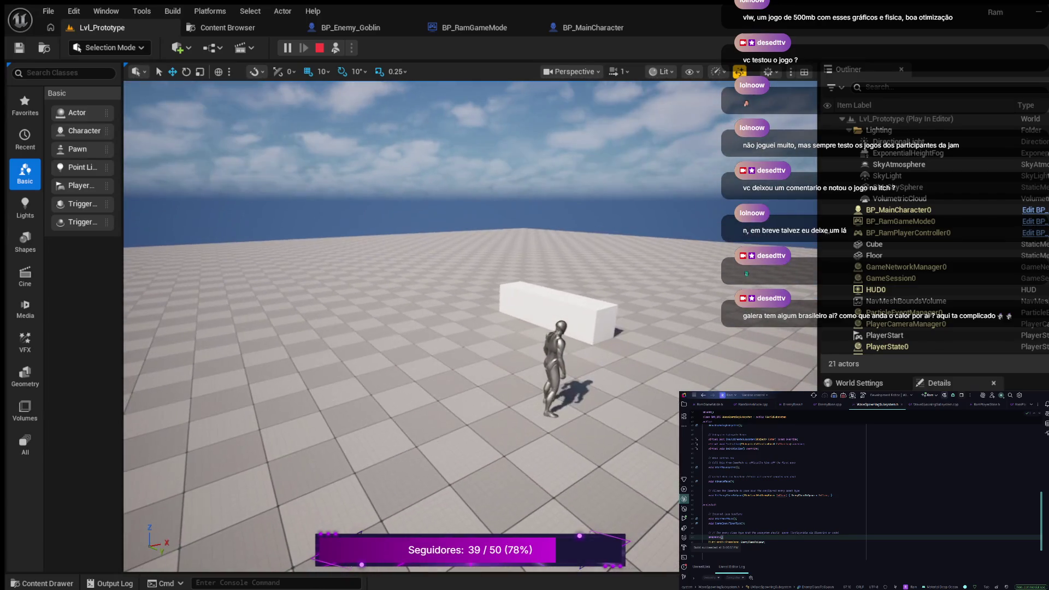
pyautogui.press('Escape')
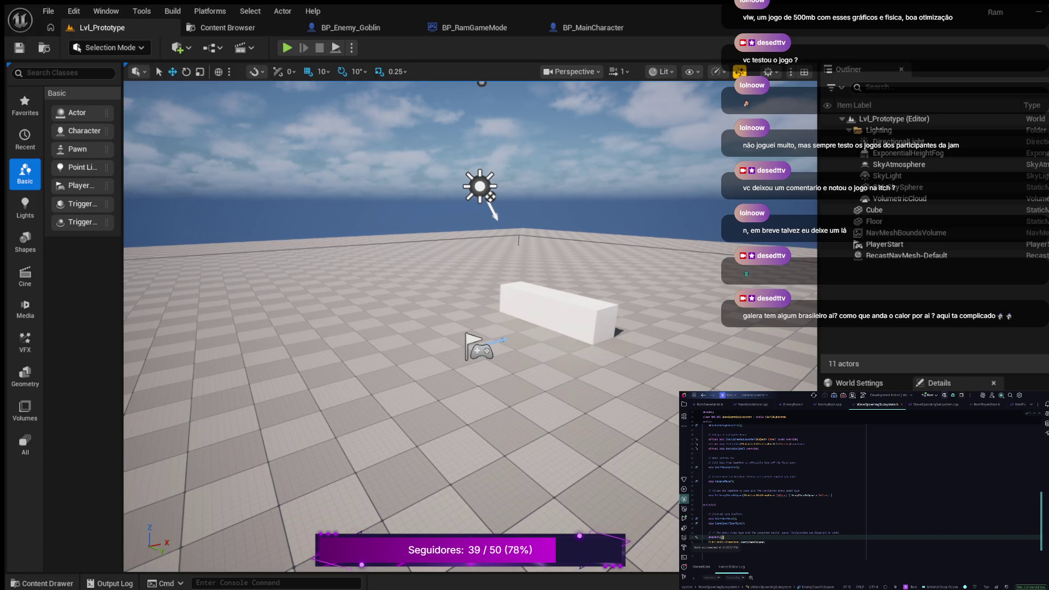
# Scroll down through WaveSpawningSubsystem.h in Rider, then switch to the WaveSpawningSubsystem.cpp file
pyautogui.scroll(-8, 863, 481)
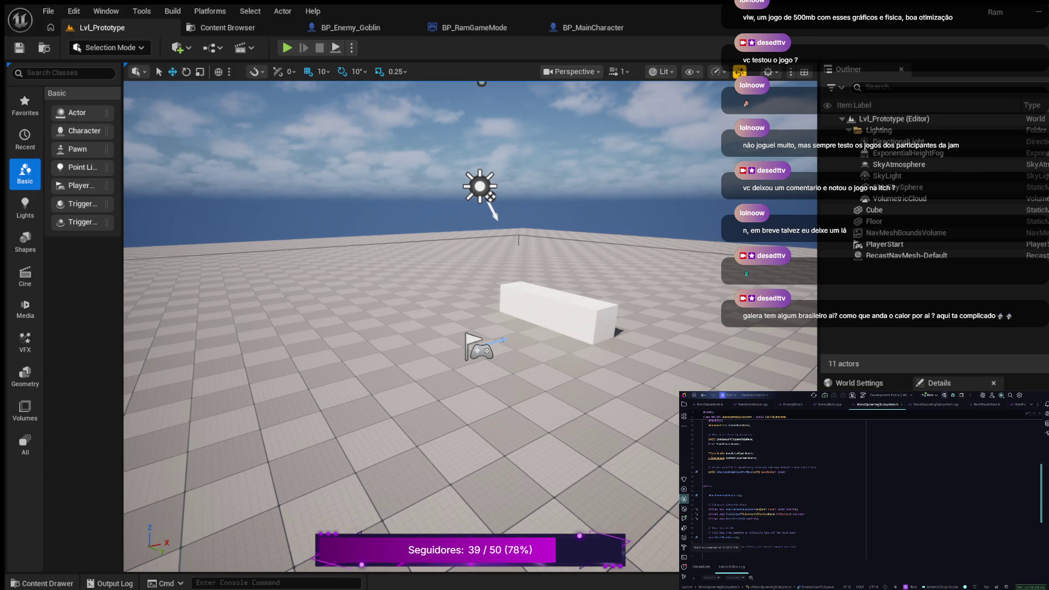
pyautogui.scroll(-3, 864, 481)
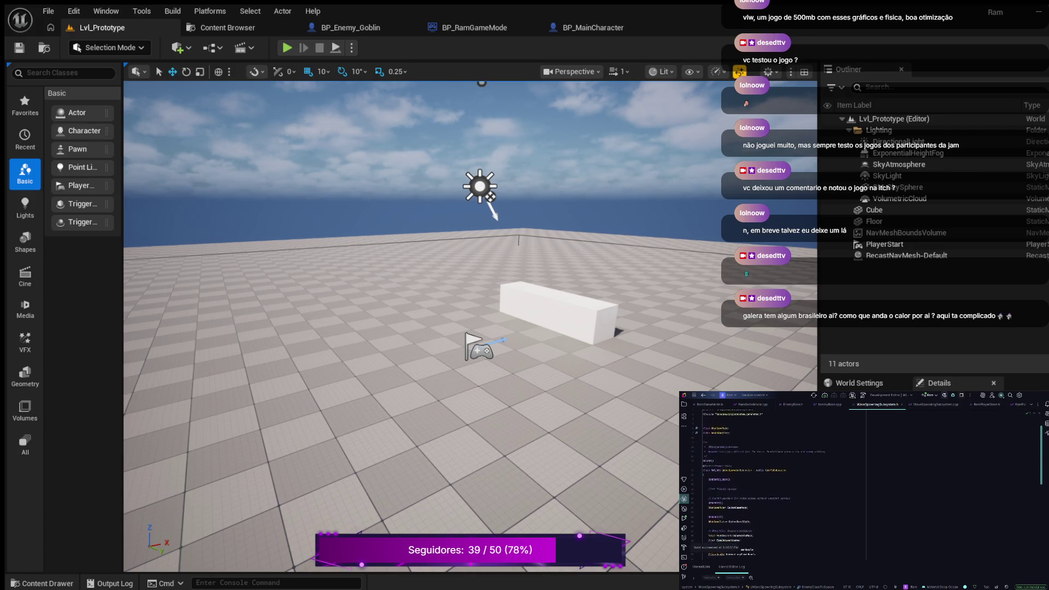
pyautogui.scroll(-5, 863, 481)
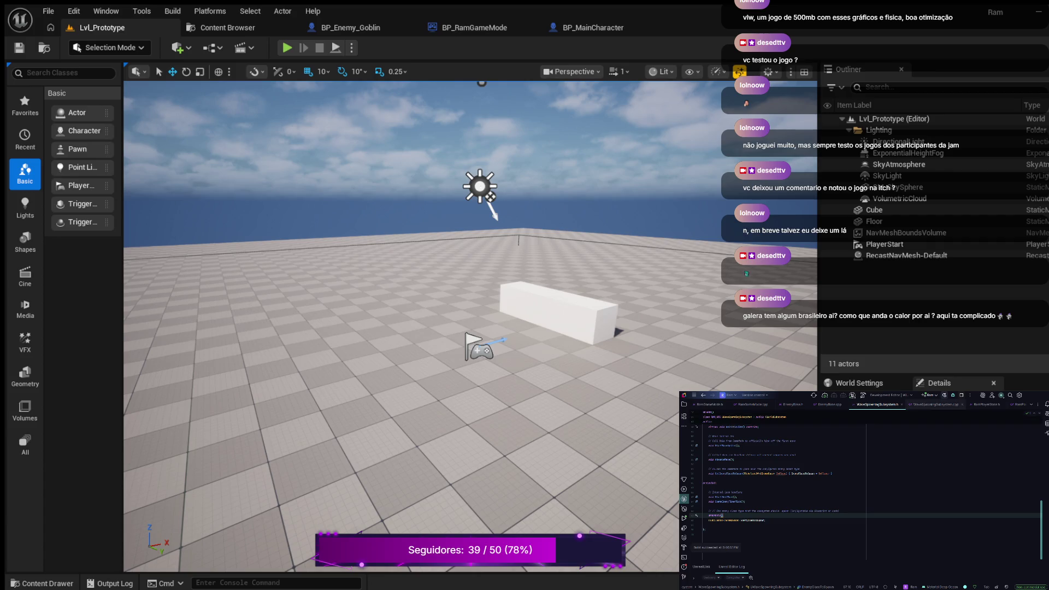
pyautogui.click(934, 405)
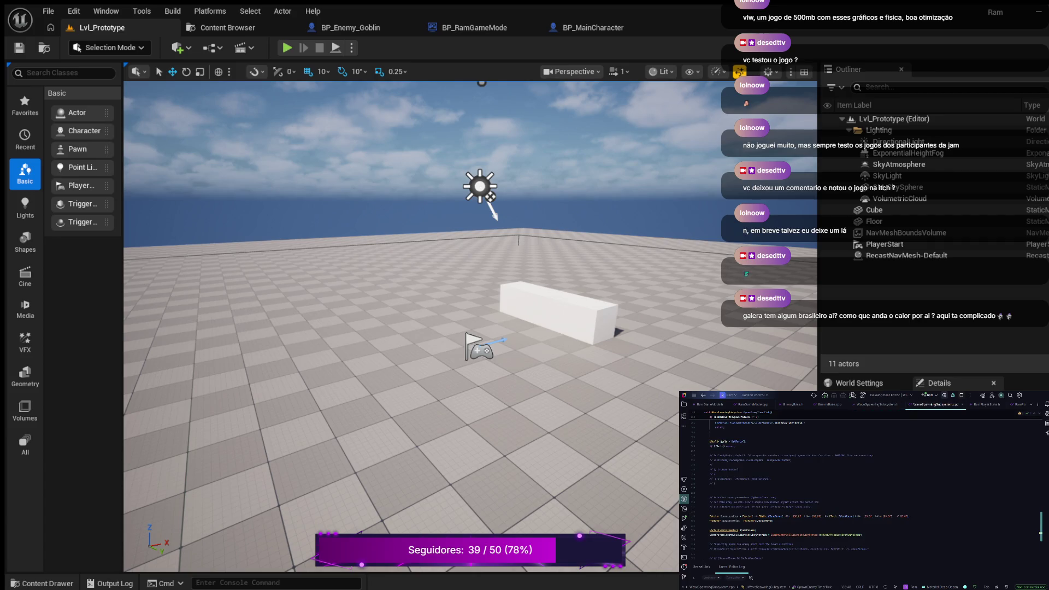
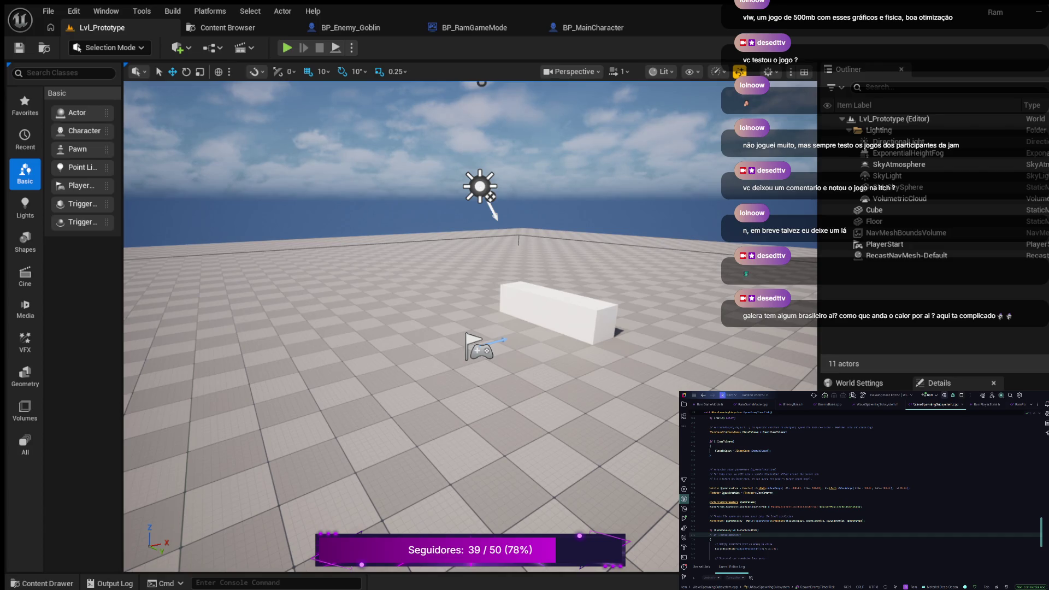
# Playtest Lvl_Prototype, walk the character forward, then eject to the editor camera to watch the enemies
pyautogui.click(287, 47)
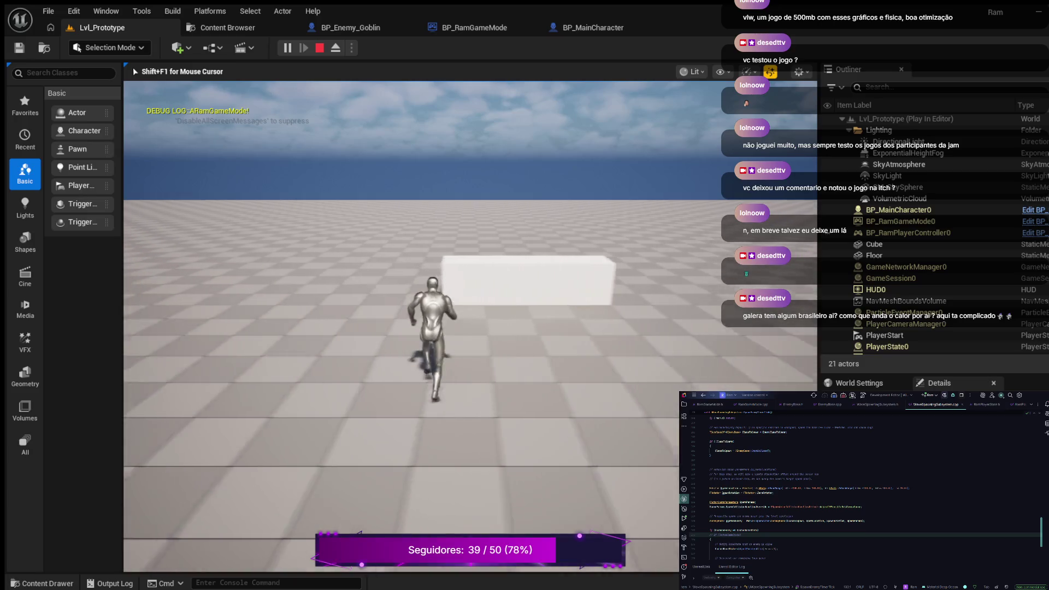
pyautogui.press('w')
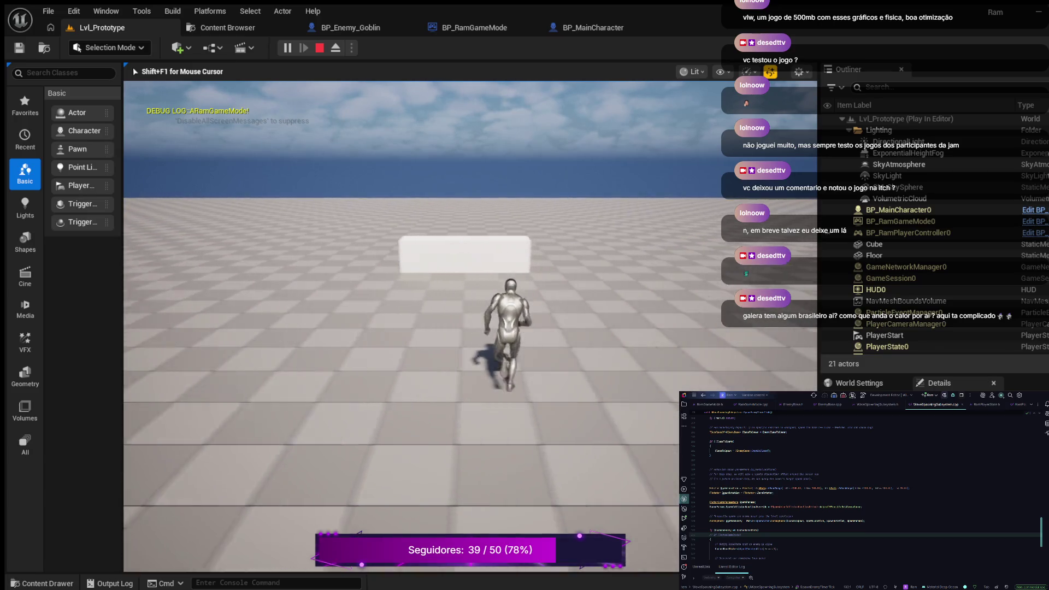
pyautogui.press('F8')
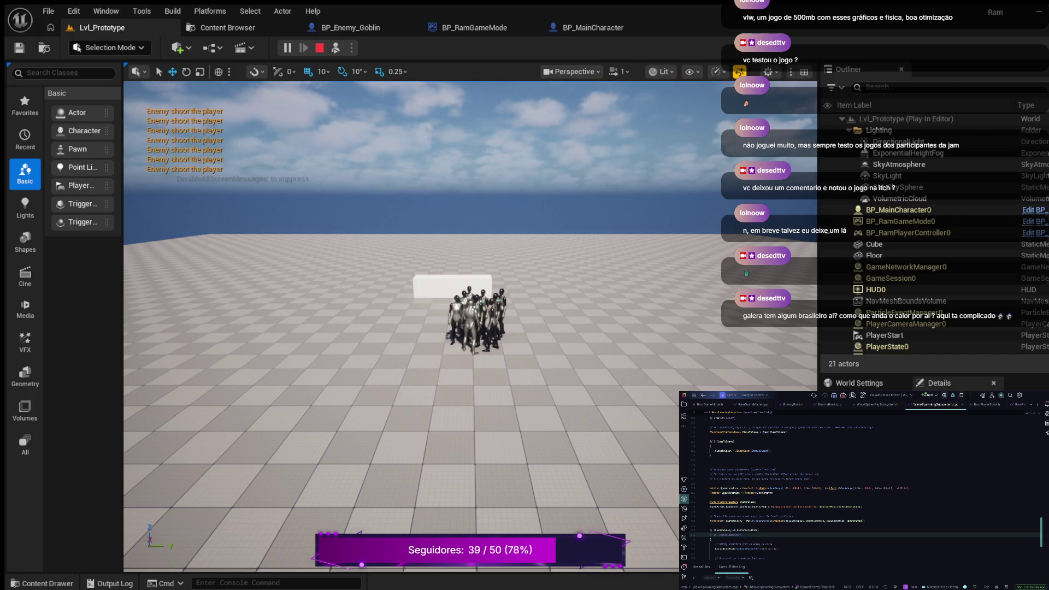
# Repossess the player character with F8 and run it away from the enemy crowd
pyautogui.click(874, 255)
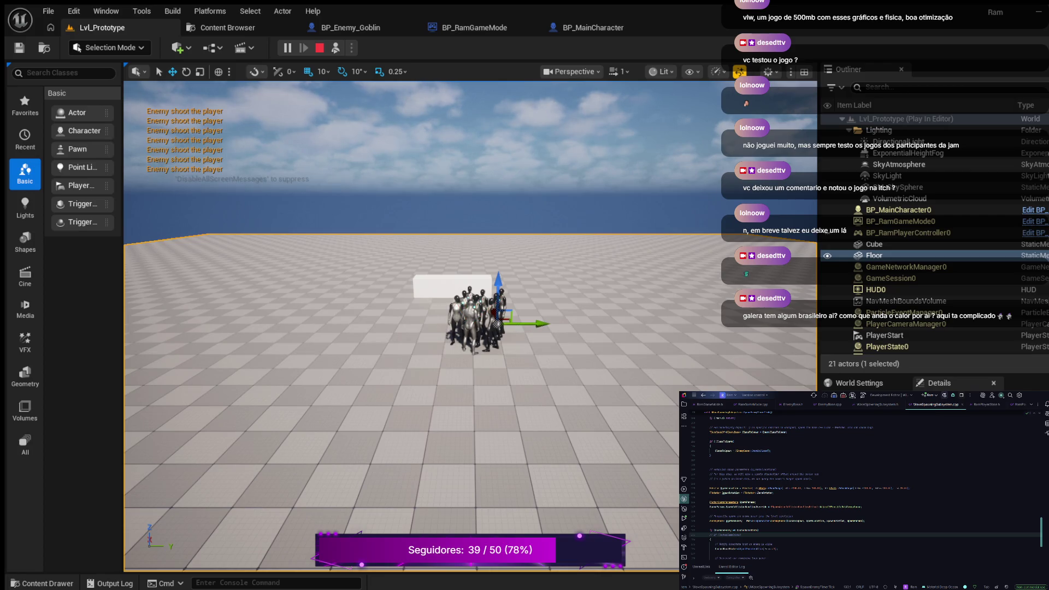
pyautogui.press('F8')
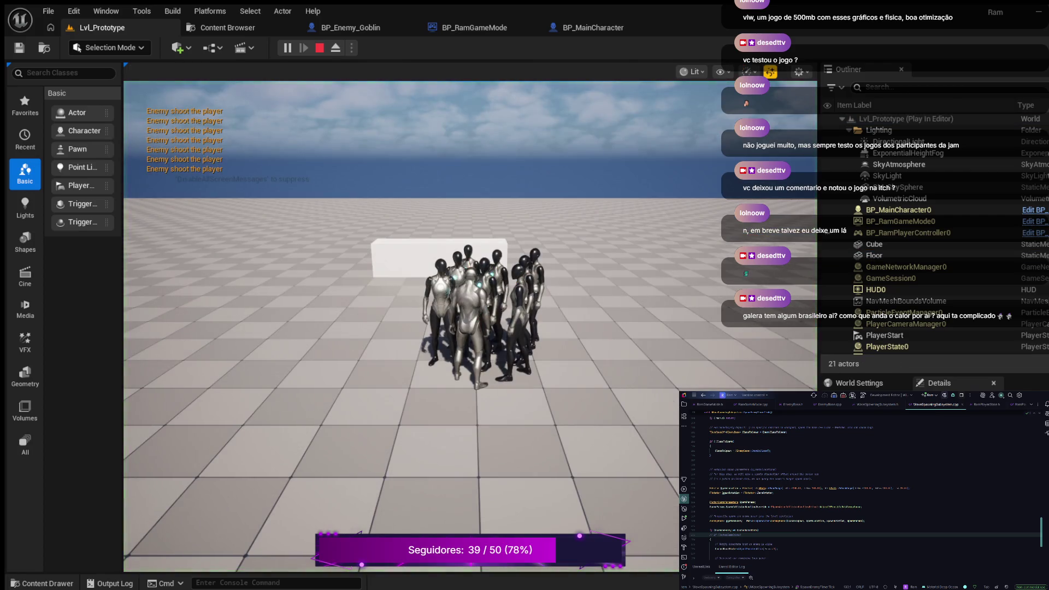
pyautogui.press('s')
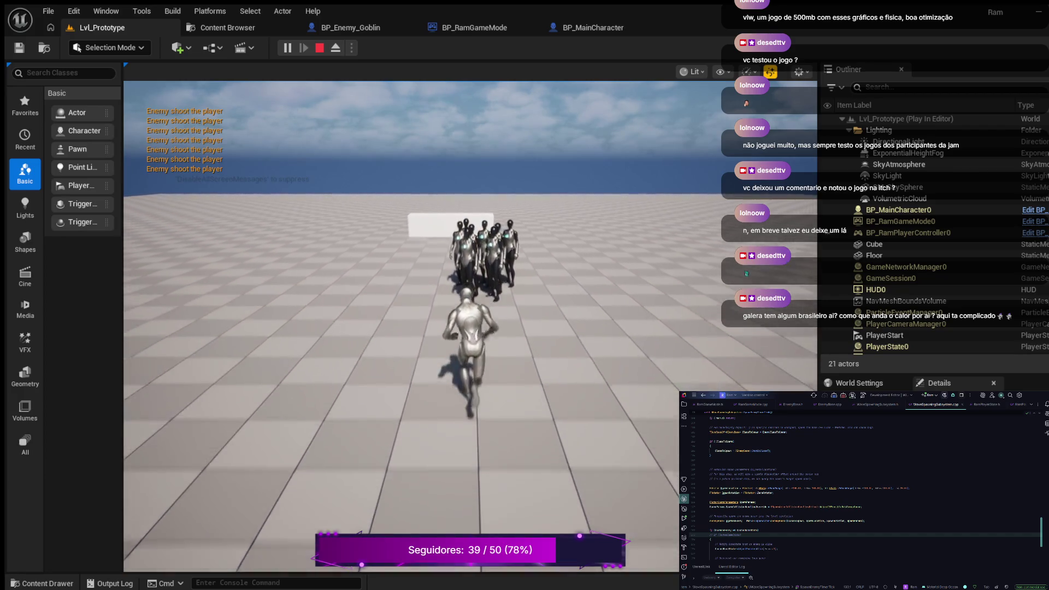
pyautogui.press('w')
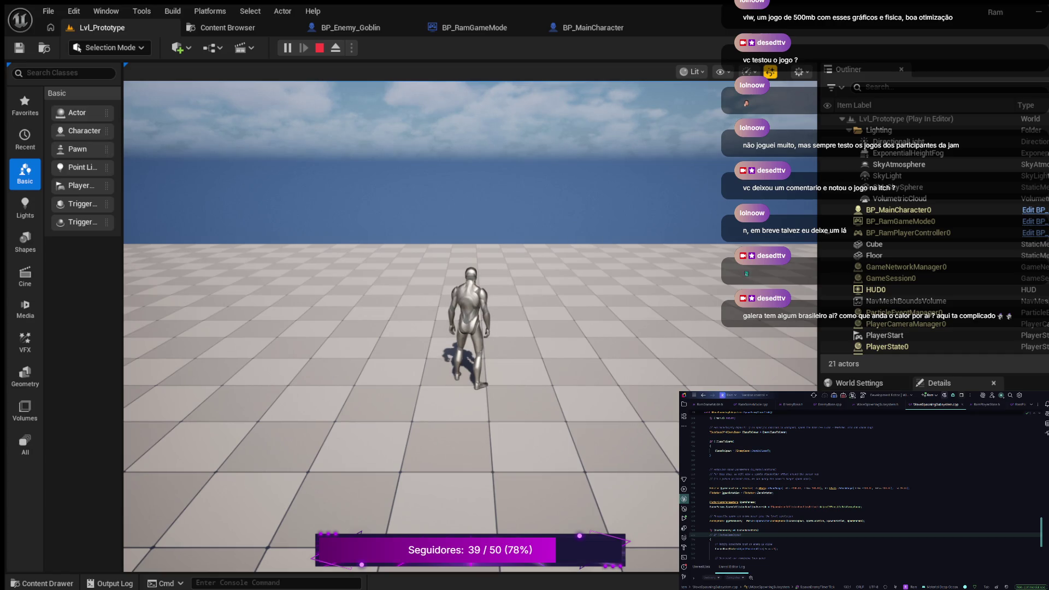
# Stop the playtest with Esc to return to editing Lvl_Prototype
pyautogui.press('Escape')
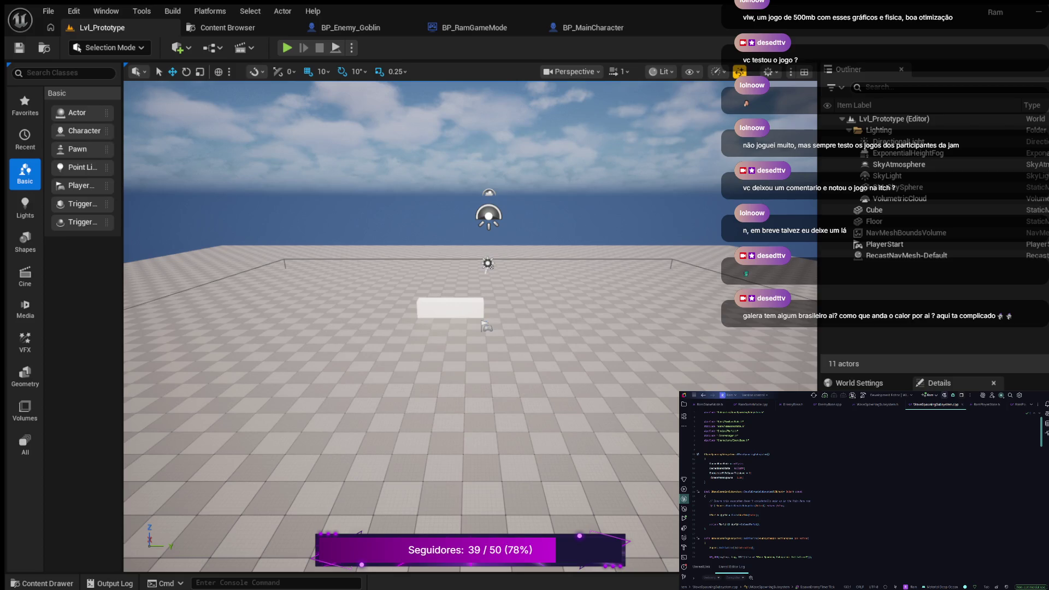
# Add an #include for an Enemy/ header below the EnemyBase.h include, then relaunch the playtest
pyautogui.click(751, 440)
pyautogui.press('Return')
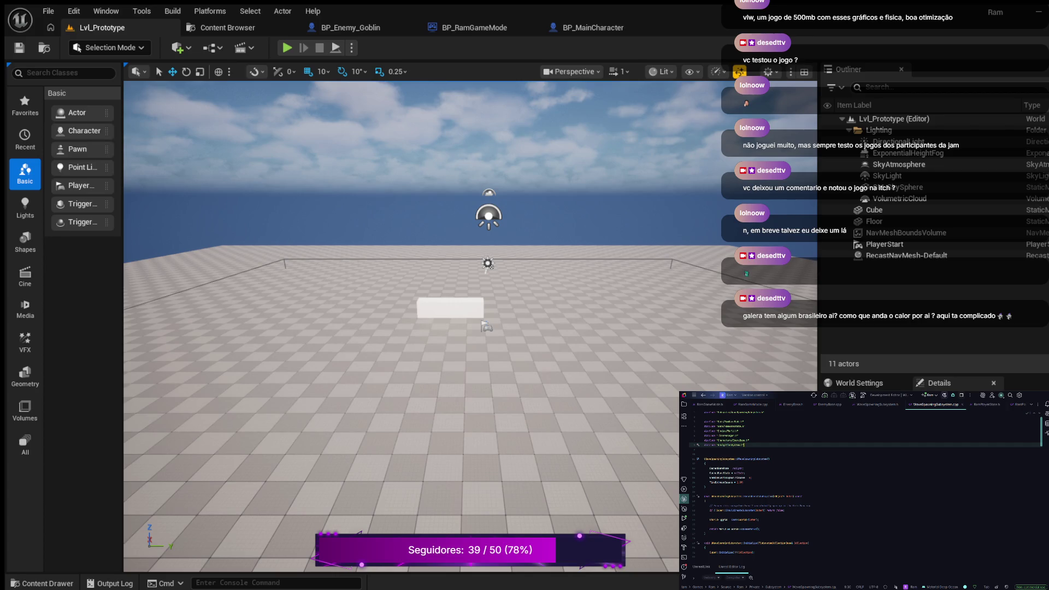
pyautogui.press('Return')
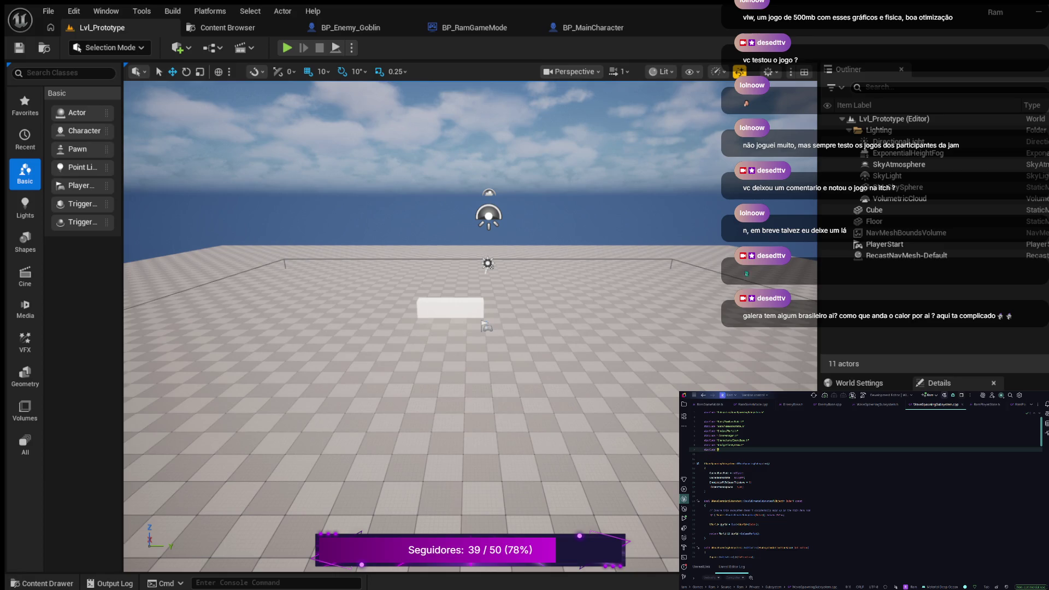
pyautogui.write('Enemy/')
pyautogui.press('Return')
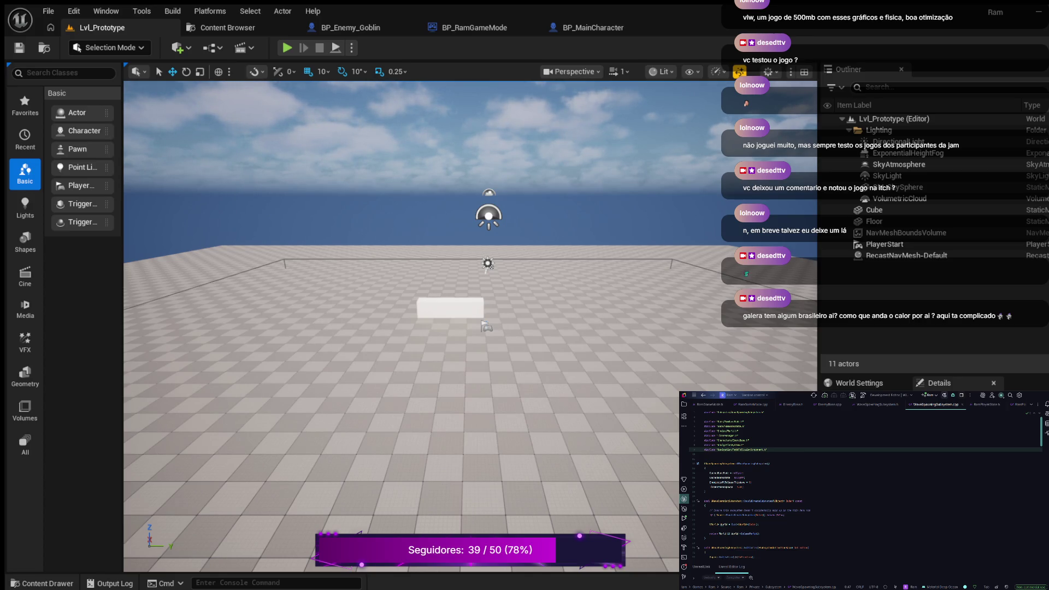
pyautogui.hotkey('alt', 'p')
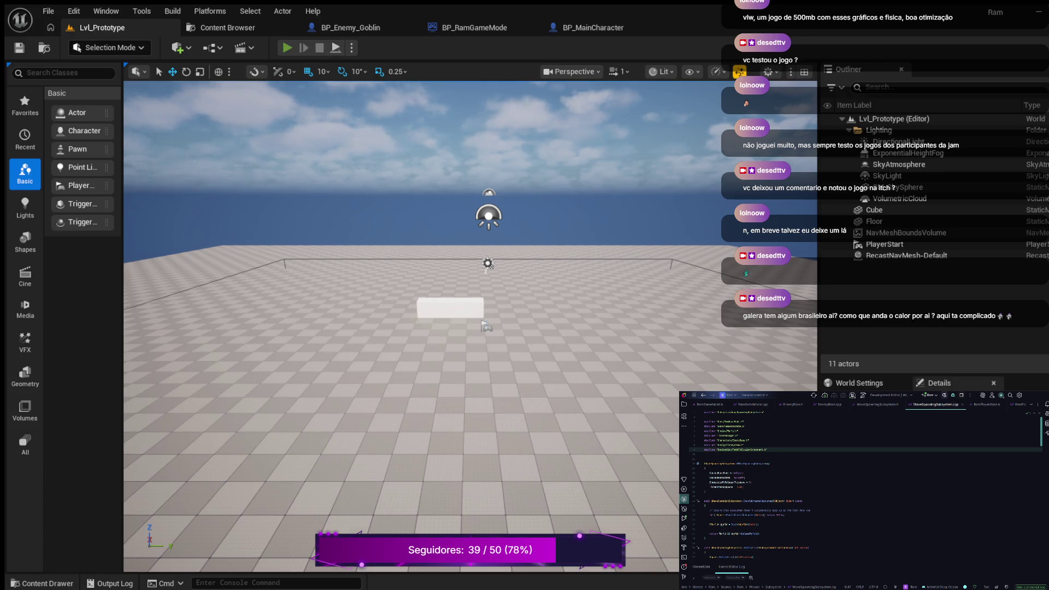
# Run the character among the chasing enemies as they fire red line traces, then eject with F8
pyautogui.press('w')
pyautogui.press('w')
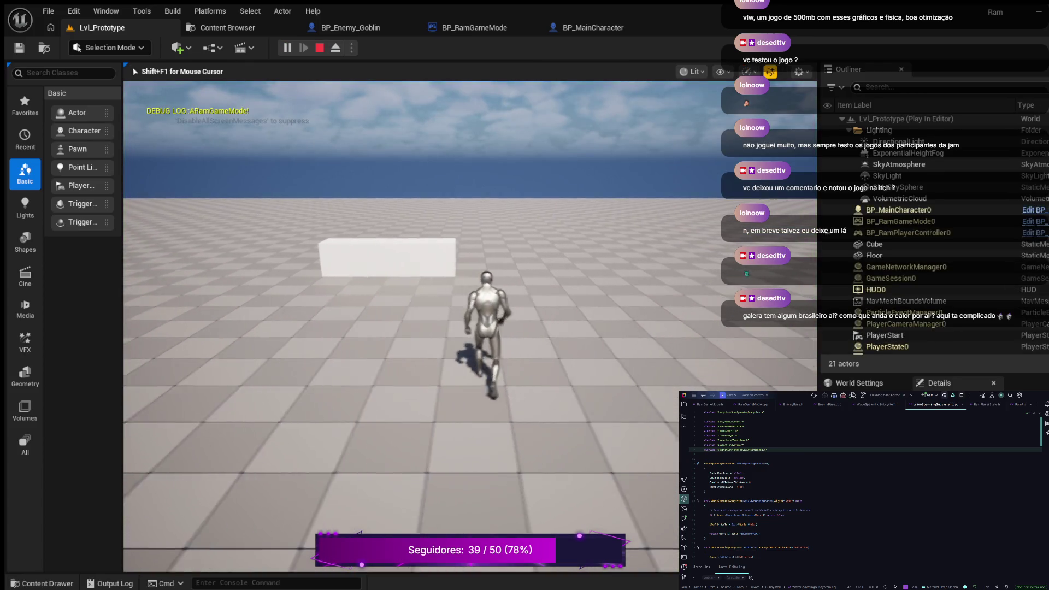
pyautogui.press('w')
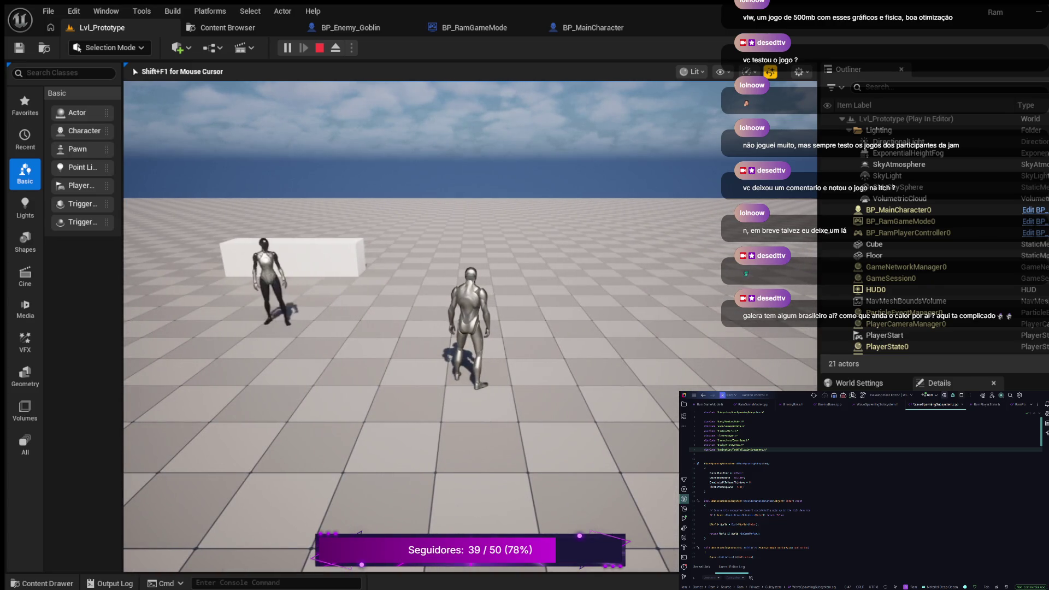
pyautogui.press('w')
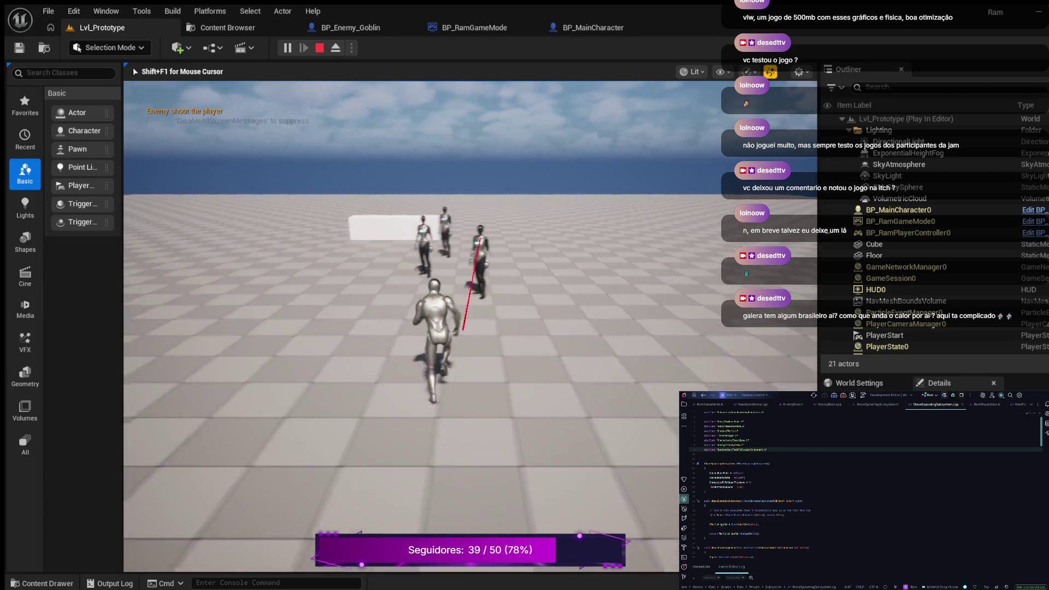
pyautogui.press('w')
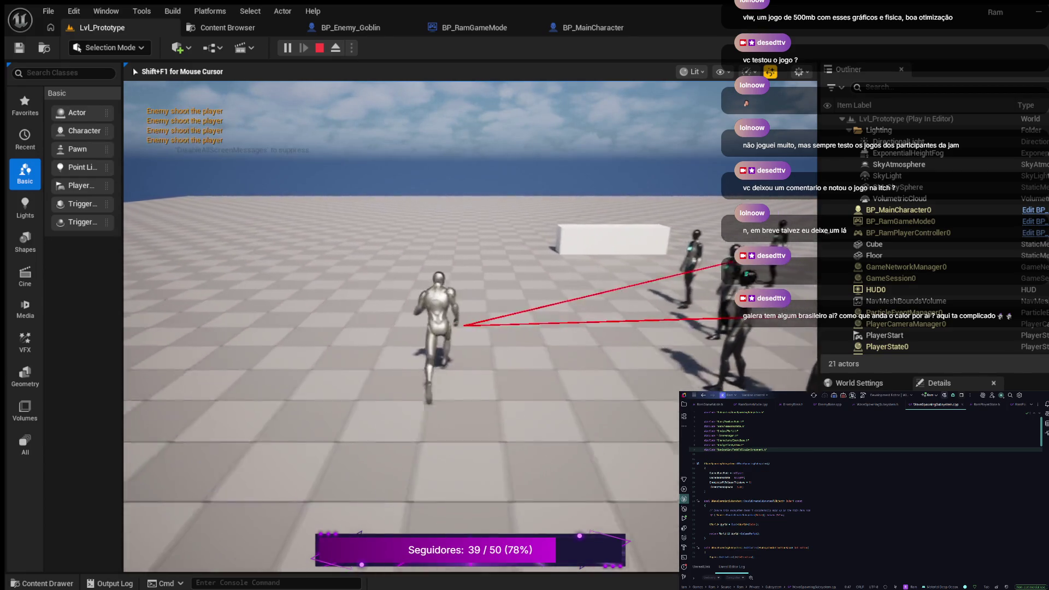
pyautogui.press('w')
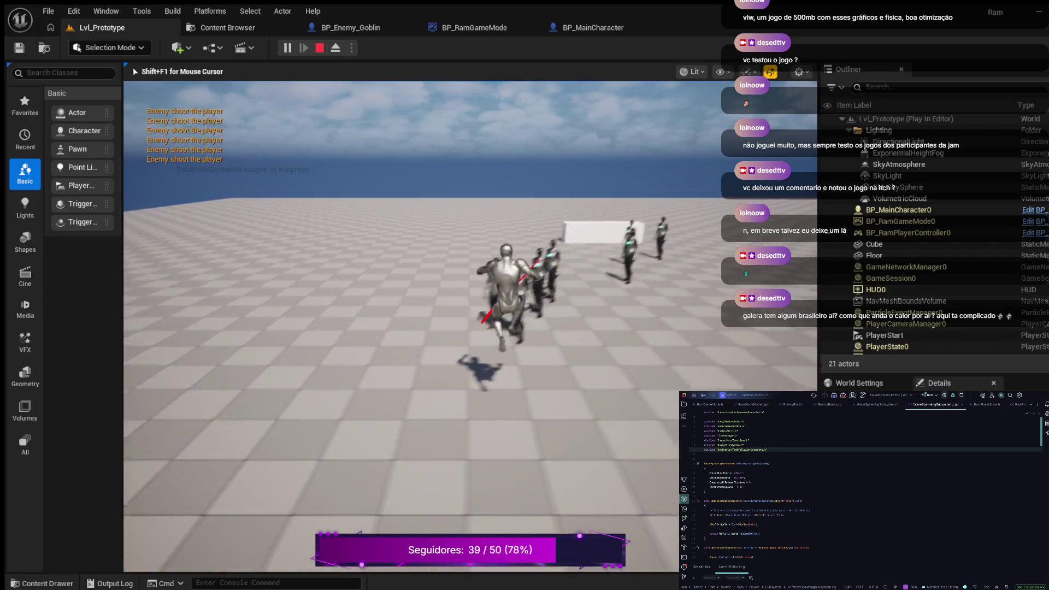
pyautogui.press('w')
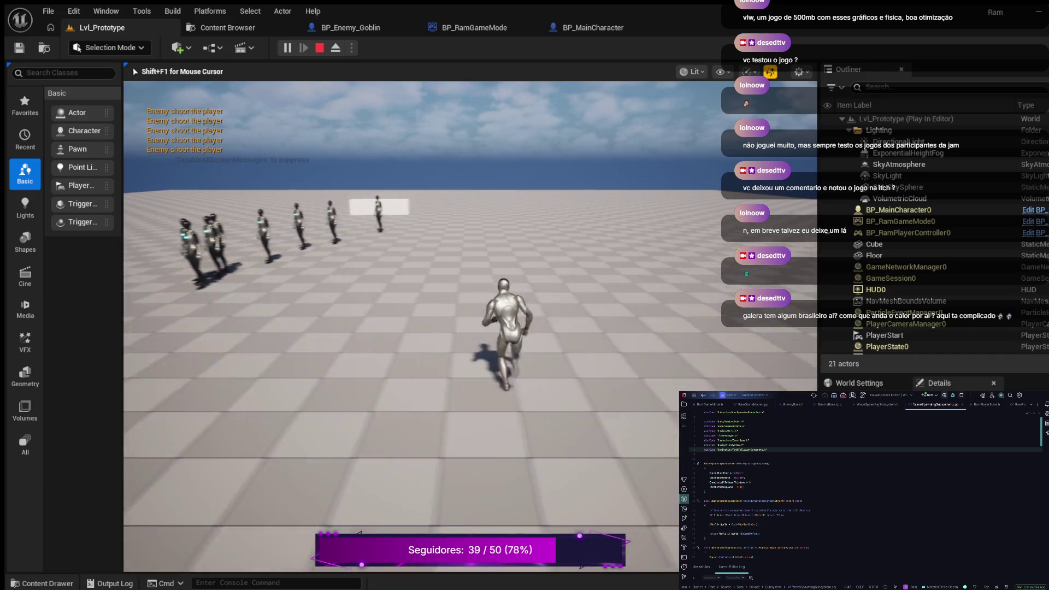
pyautogui.press('w')
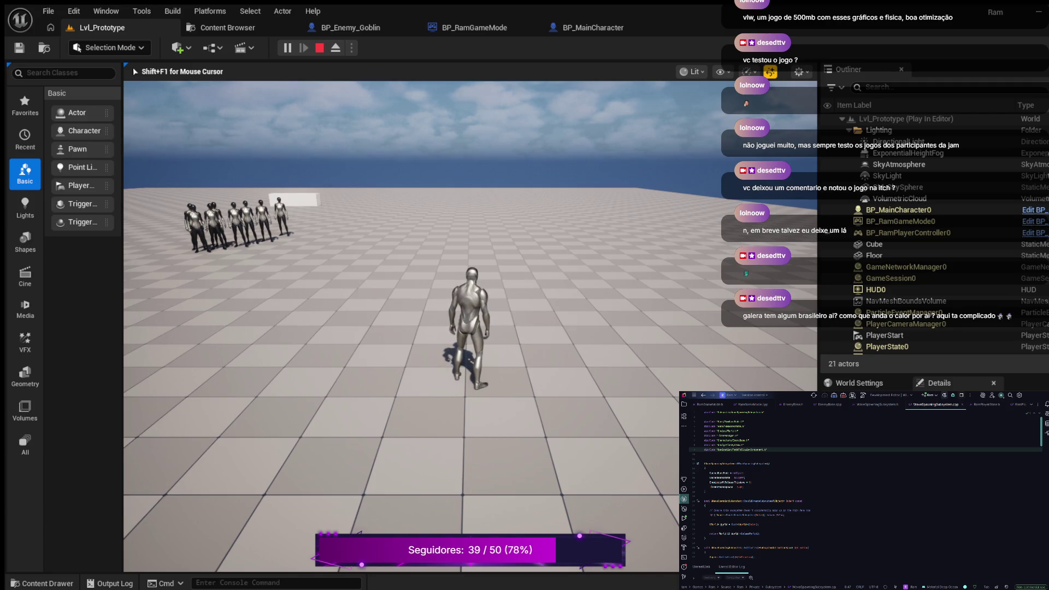
pyautogui.press('F8')
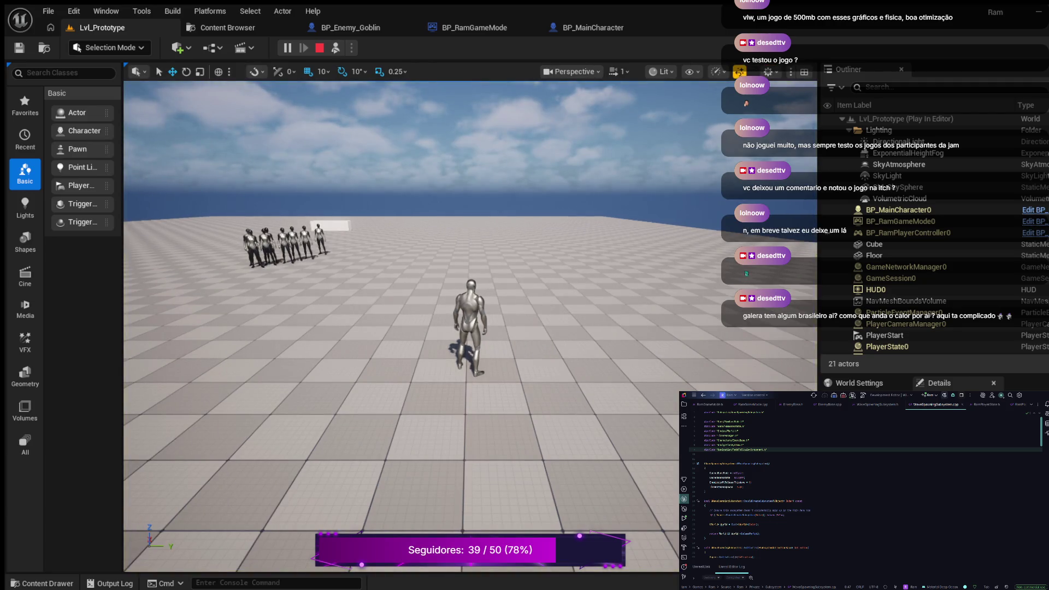
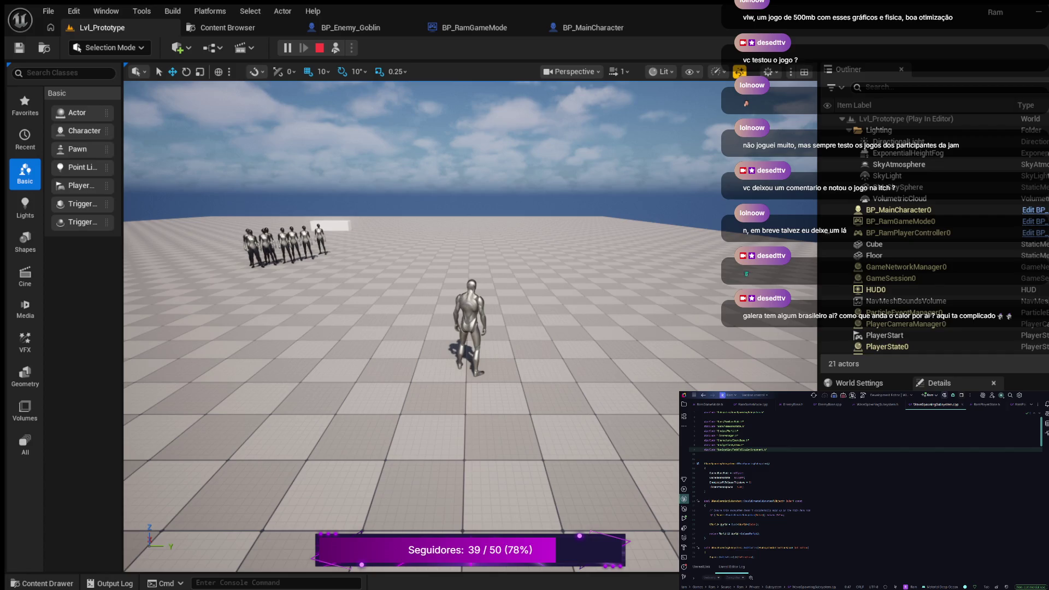
# End the Play-in-Editor session, then briefly open and close the Content Drawer
pyautogui.click(319, 47)
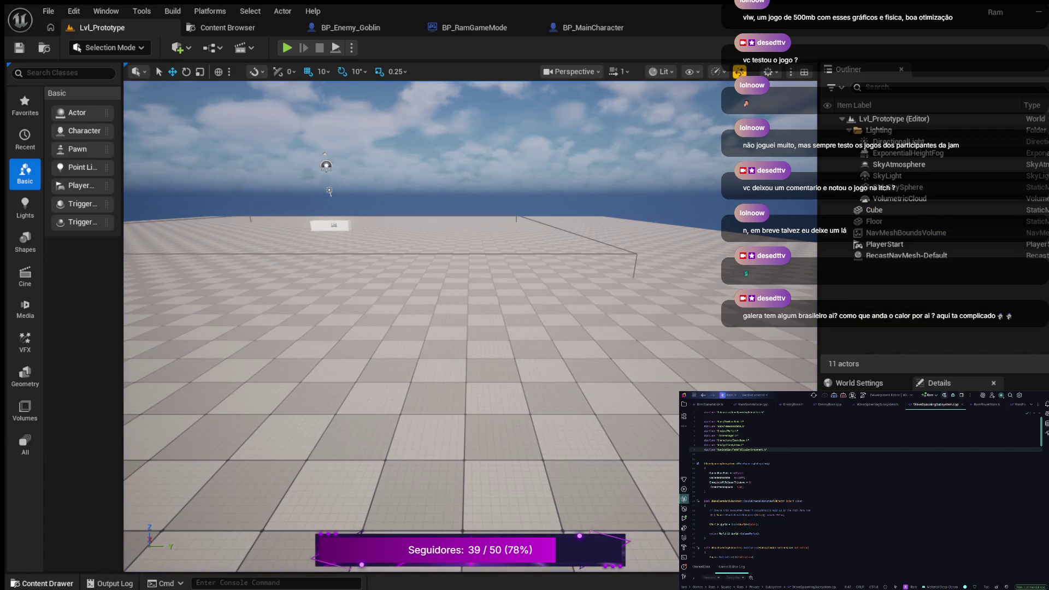
pyautogui.click(42, 584)
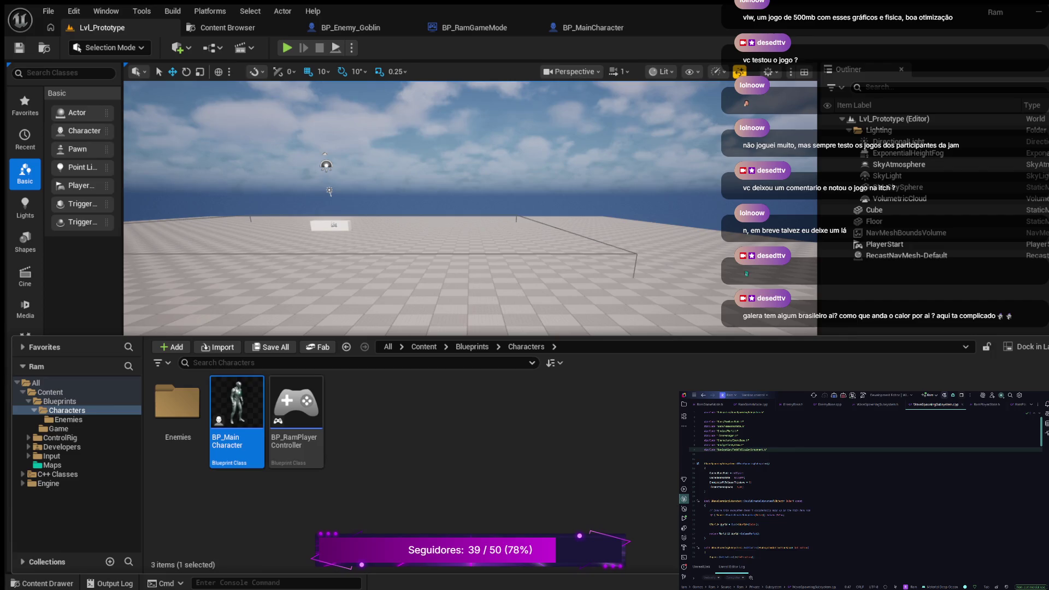
pyautogui.click(142, 11)
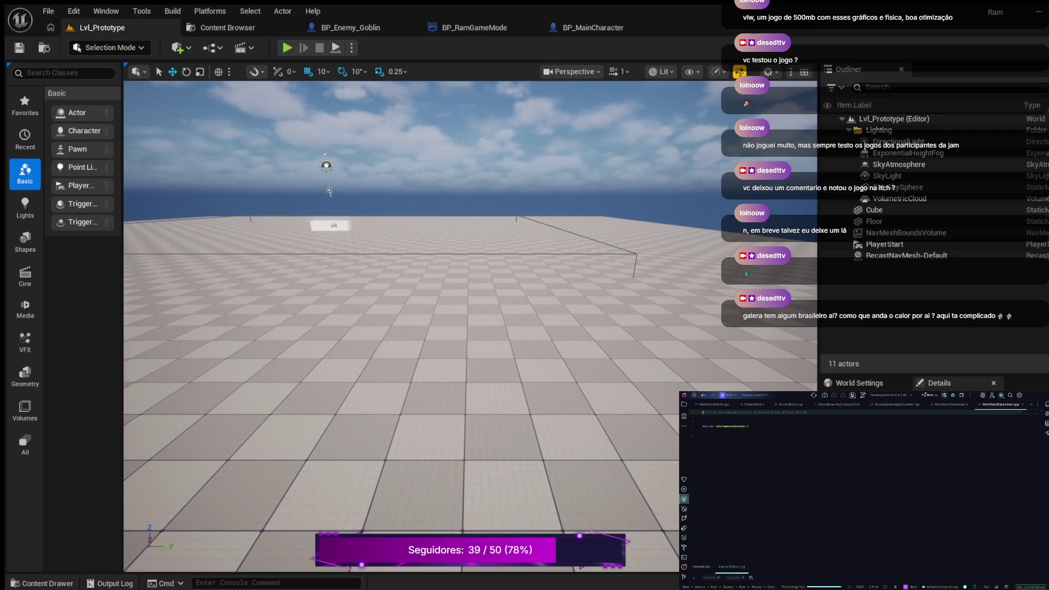
# Delete the copyright comments from RamWaveDataAsset.cpp and RamWaveDataAsset.h
pyautogui.hotkey('ctrl', 'y')
pyautogui.hotkey('ctrl', 'y')
pyautogui.hotkey('ctrl', 'y')
pyautogui.hotkey('ctrl', 'alt', 'Home')
pyautogui.hotkey('ctrl', 'y')
pyautogui.hotkey('ctrl', 'y')
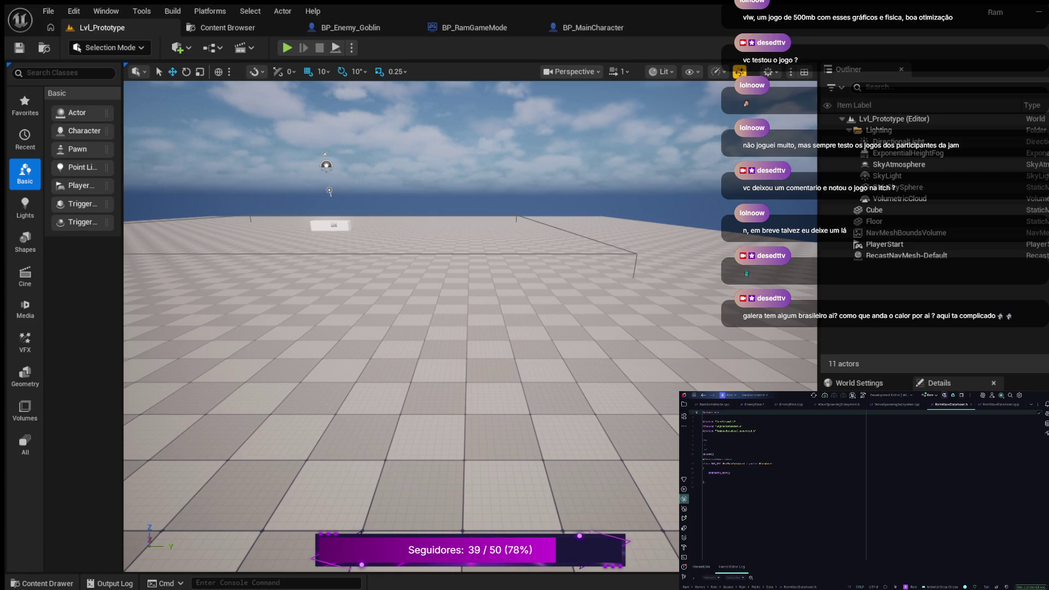
# Open blank lines below the include directives and start typing the class API macro line
pyautogui.press('Down')
pyautogui.press('Down')
pyautogui.press('Down')
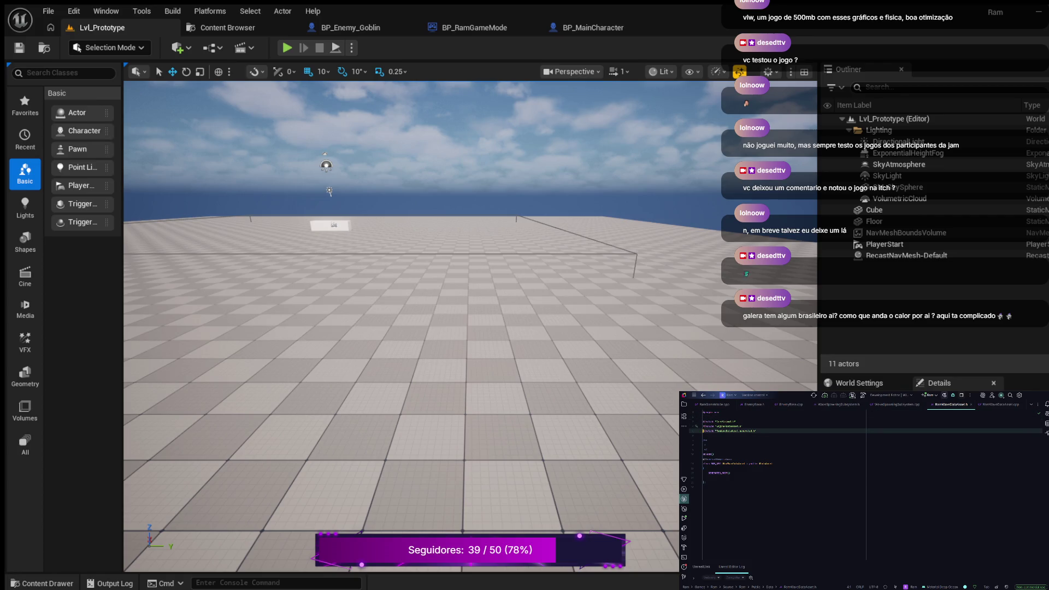
pyautogui.press('Down')
pyautogui.press('Down')
pyautogui.press('Return')
pyautogui.press('Return')
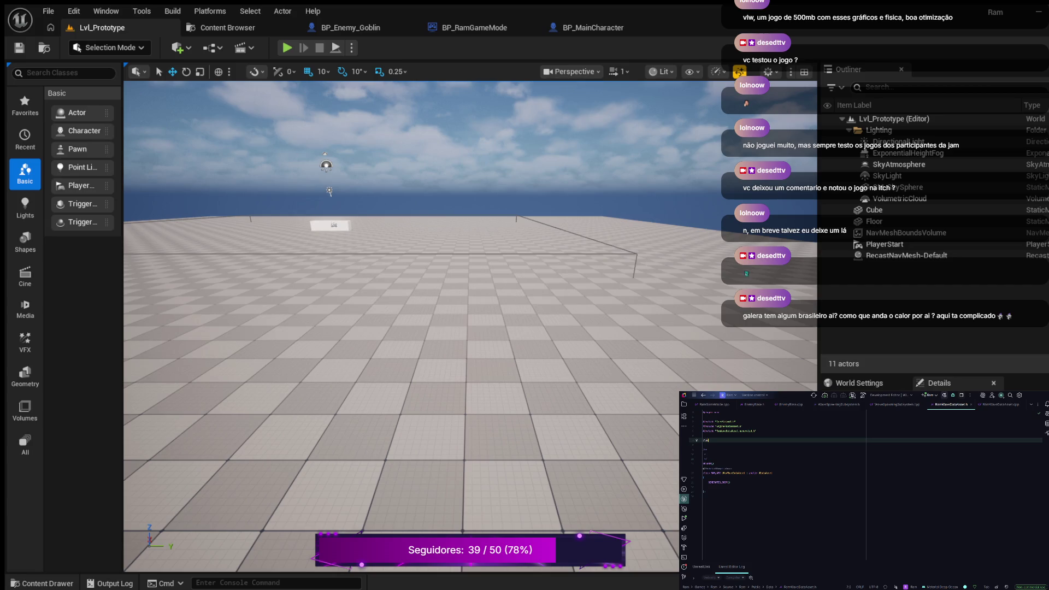
pyautogui.write('ss ')
pyautogui.write('M_API')
# Insert a struct snippet above the class and name it FEnemySpawnGroup
pyautogui.press('Return')
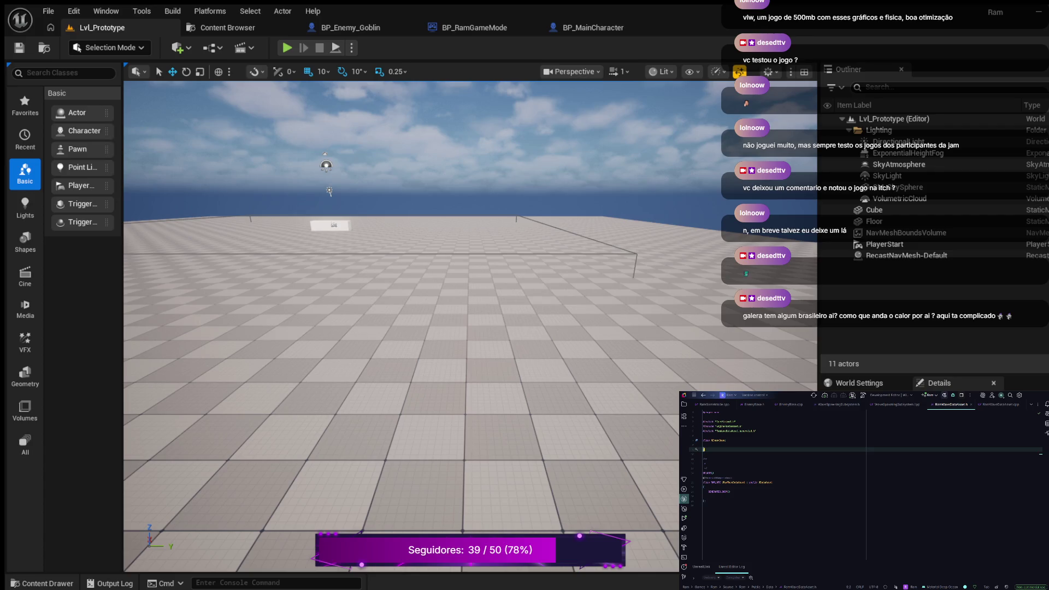
pyautogui.write('CL')
pyautogui.press('Tab')
pyautogui.press('Return')
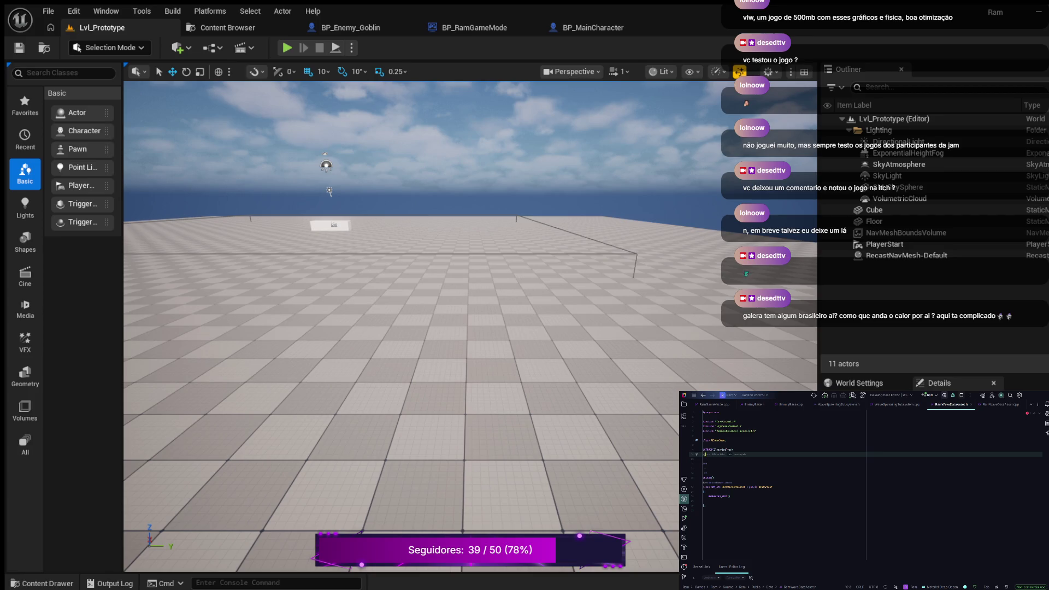
pyautogui.press('Tab')
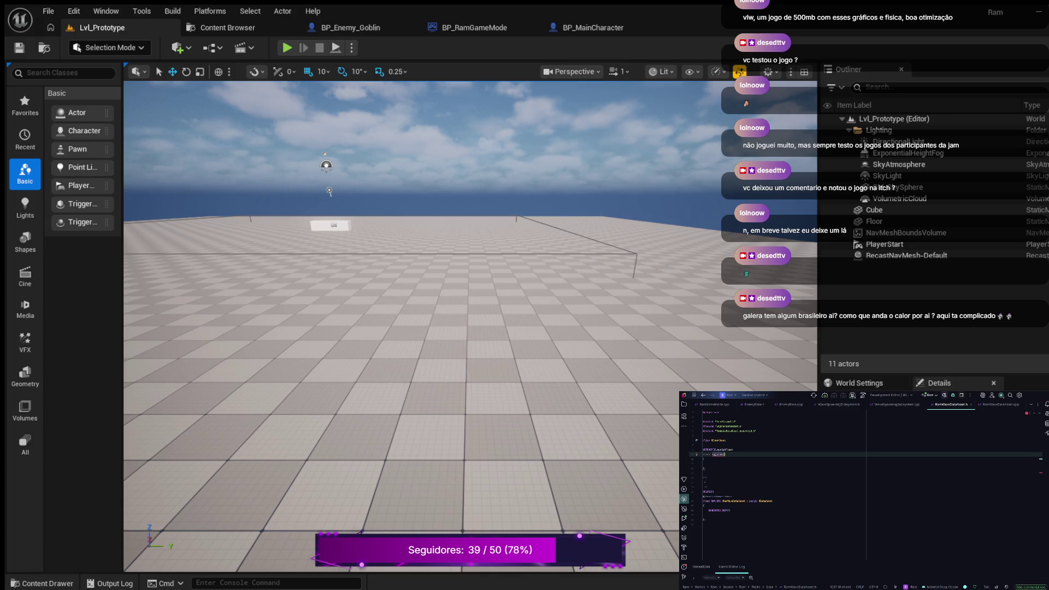
pyautogui.press('BackSpace')
pyautogui.write('S')
pyautogui.write('pawnGroup')
pyautogui.press('Return')
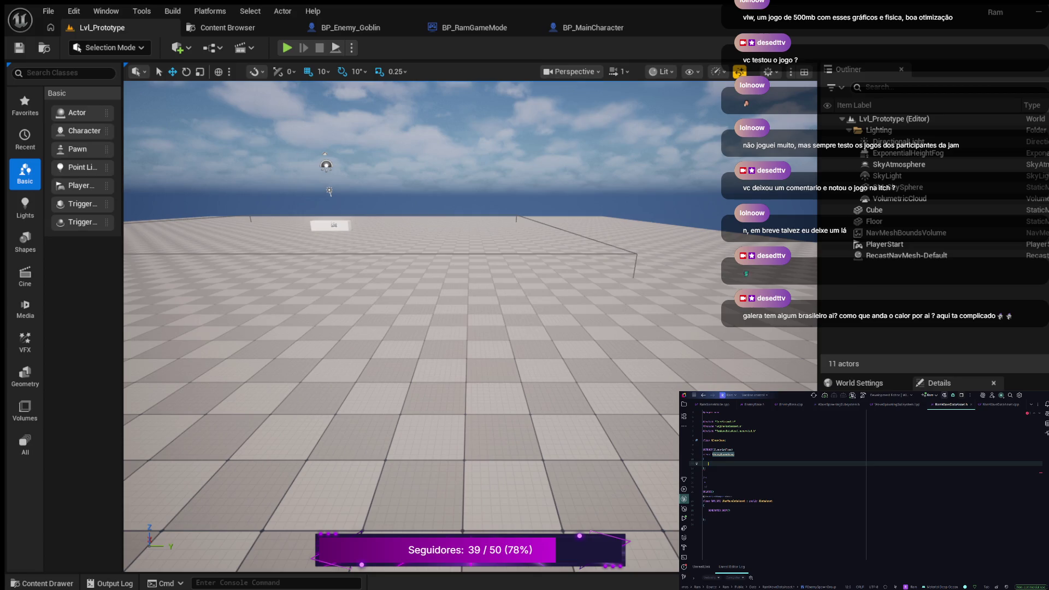
# Add GENERATED_BODY() and begin a UPROPERTY(EditAnywhere, ..., Category=) line inside the struct
pyautogui.write('GENERATED_BODY(')
pyautogui.press('Tab')
pyautogui.press('Return')
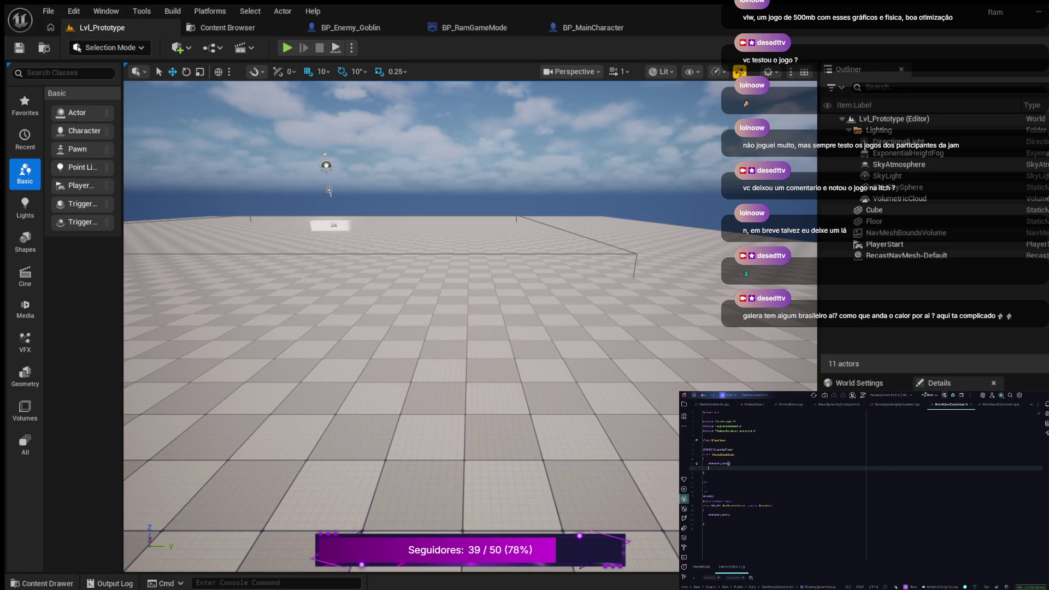
pyautogui.press('Return')
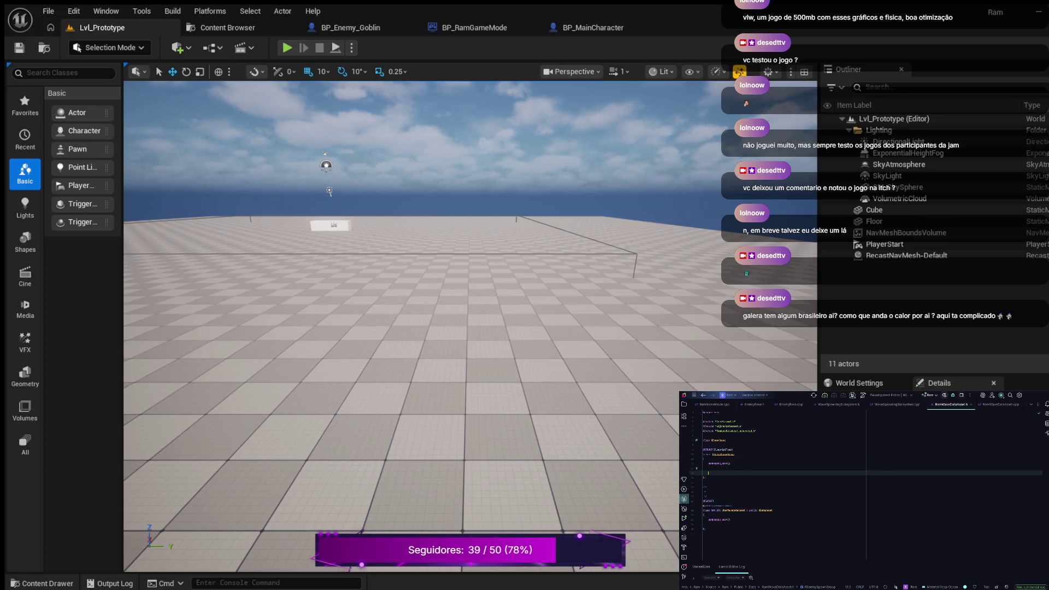
pyautogui.press('Tab')
pyautogui.write('(Edi')
pyautogui.write('tAnywhere,')
pyautogui.write('Category=')
# Declare TSubclassOf<AEnemyBase> EnemyClass with a UPROPERTY(EditAnywhere, BlueprintReadOnly, Category = "Wave Config") line above it
pyautogui.press('Return')
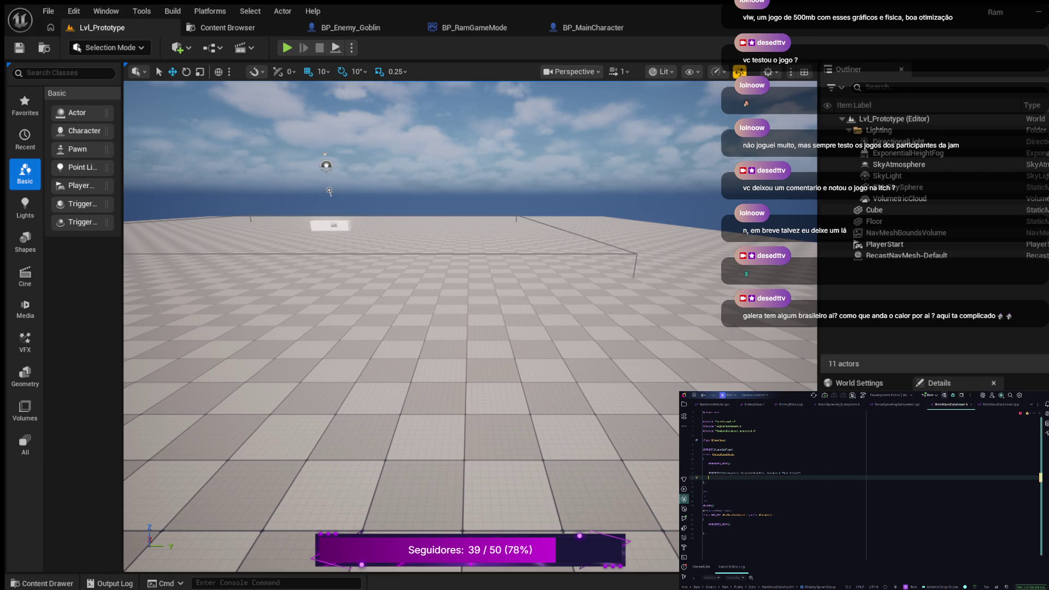
pyautogui.press('Tab')
pyautogui.write('AEnemyBase>')
pyautogui.write('EnemyClass')
pyautogui.press('Up')
pyautogui.hotkey('ctrl', 'alt', 'Return')
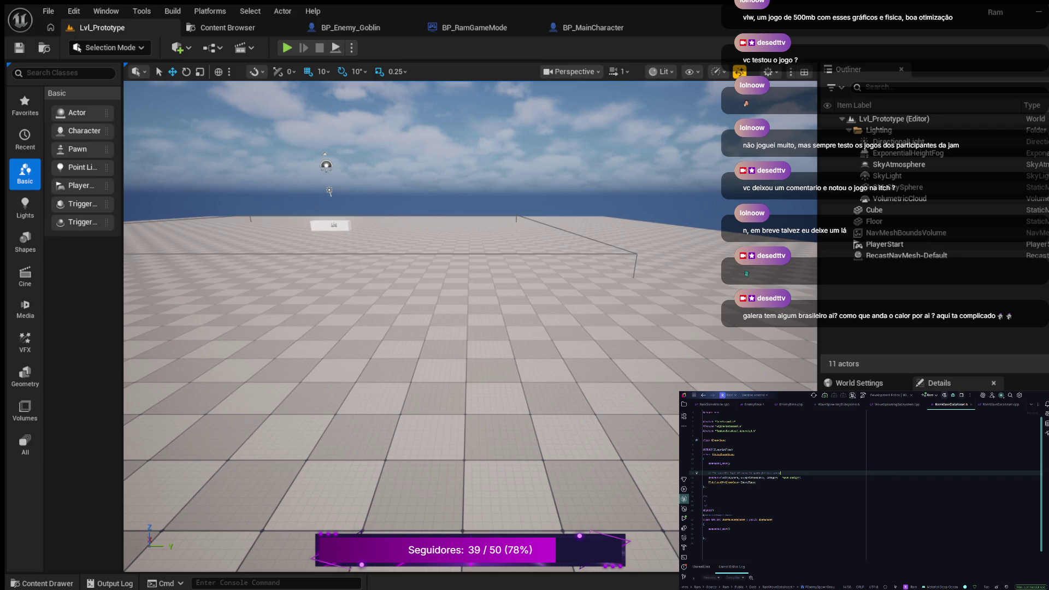
pyautogui.write('UPROPERTY(EditAnywhere, BlueprintReadOnly, Category = "Wave Config")')
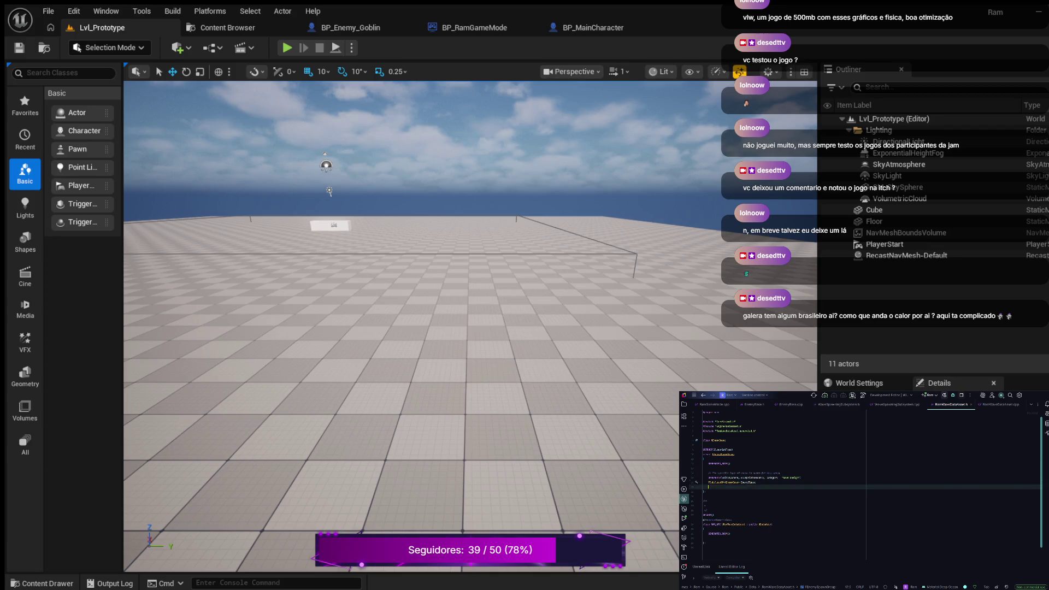
pyautogui.press('Escape')
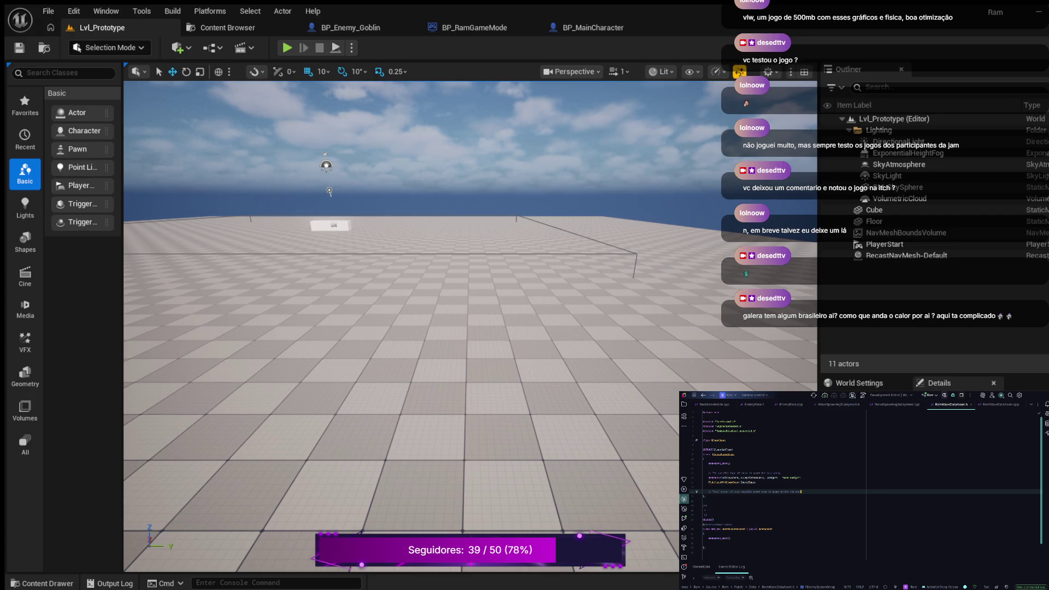
# Add another commented line in the struct below the first property
pyautogui.press('Return')
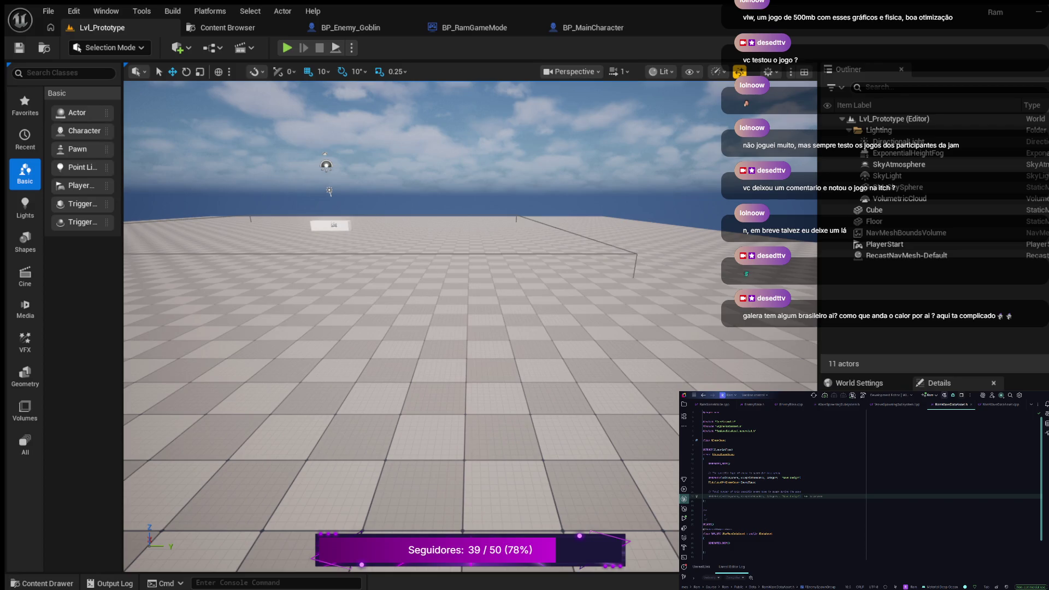
pyautogui.click(801, 496)
pyautogui.press('Return')
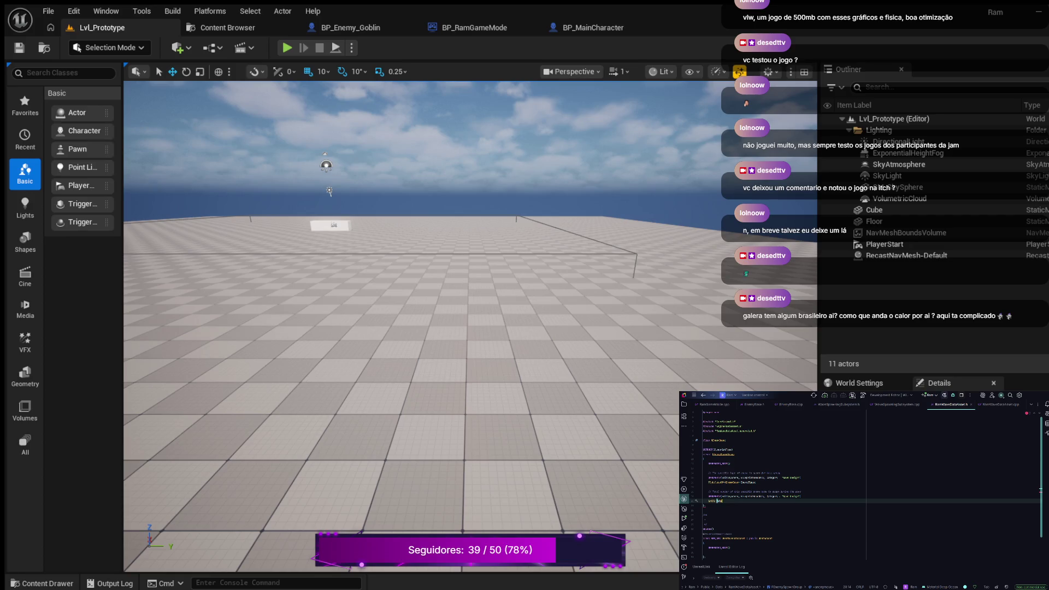
pyautogui.write('ve')
pyautogui.write('n')
pyautogui.press('Return')
pyautogui.press('Return')
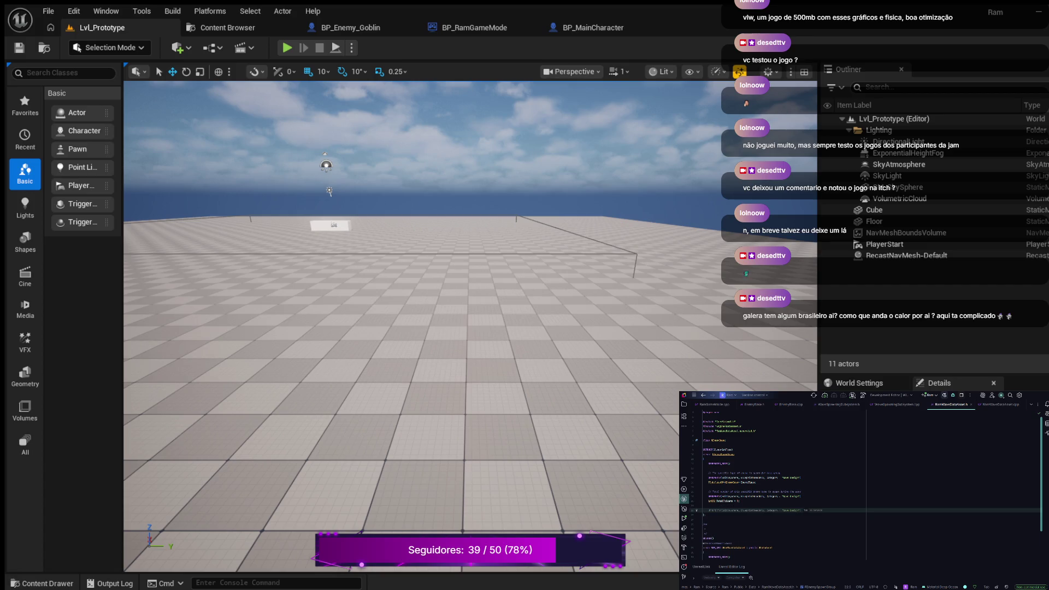
pyautogui.press('Escape')
# Add a UPROPERTY line and a float declaration beneath the new comment
pyautogui.press('Return')
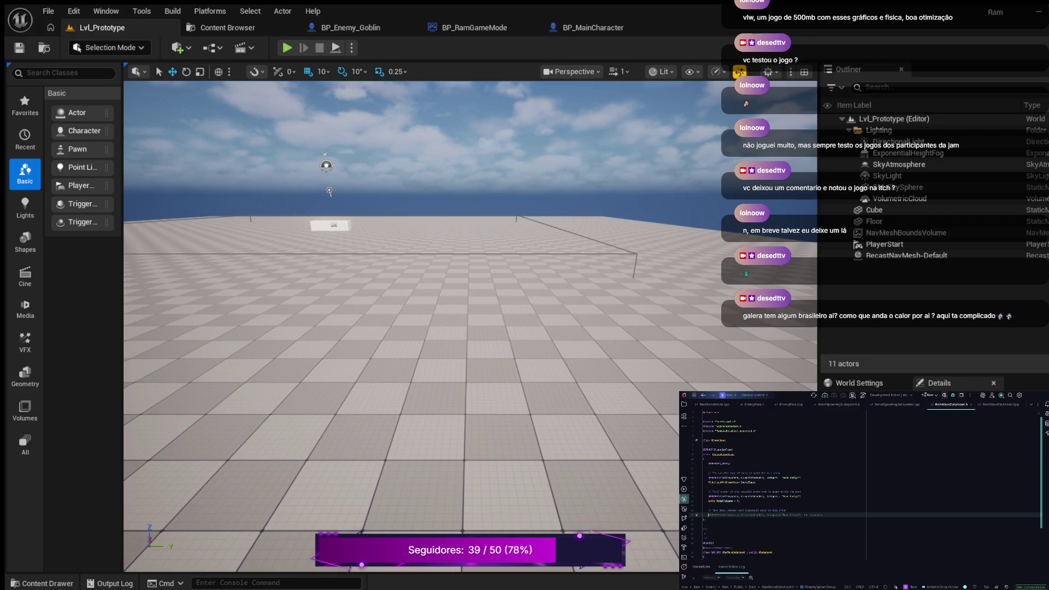
pyautogui.press('Tab')
pyautogui.press('Return')
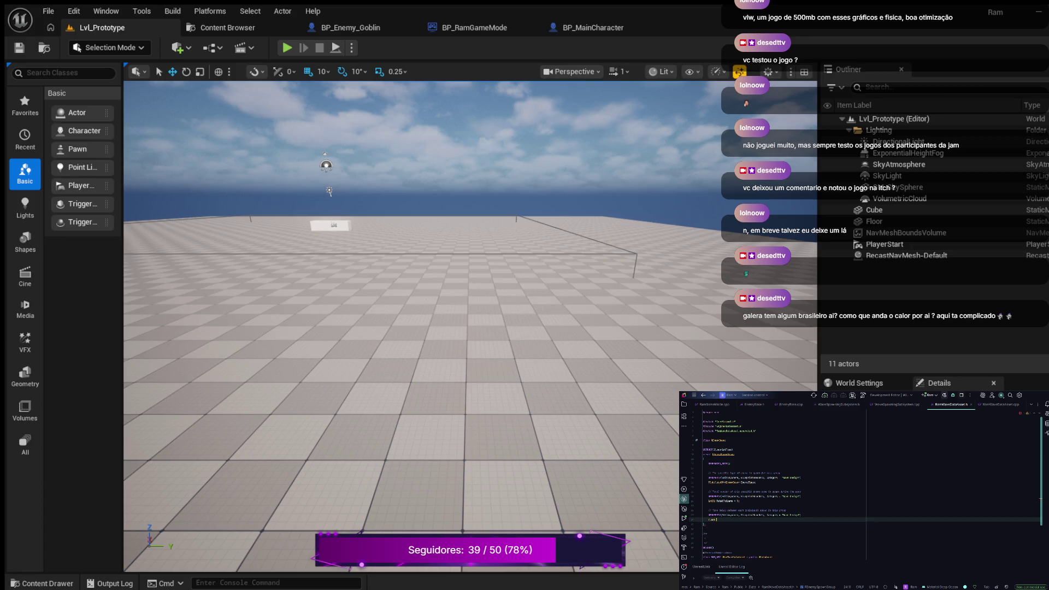
pyautogui.write('loat')
pyautogui.write('Betw')
pyautogui.write('ns')
# Insert a comment at line 28 and open an empty line beneath it
pyautogui.scroll(-3, 865, 484)
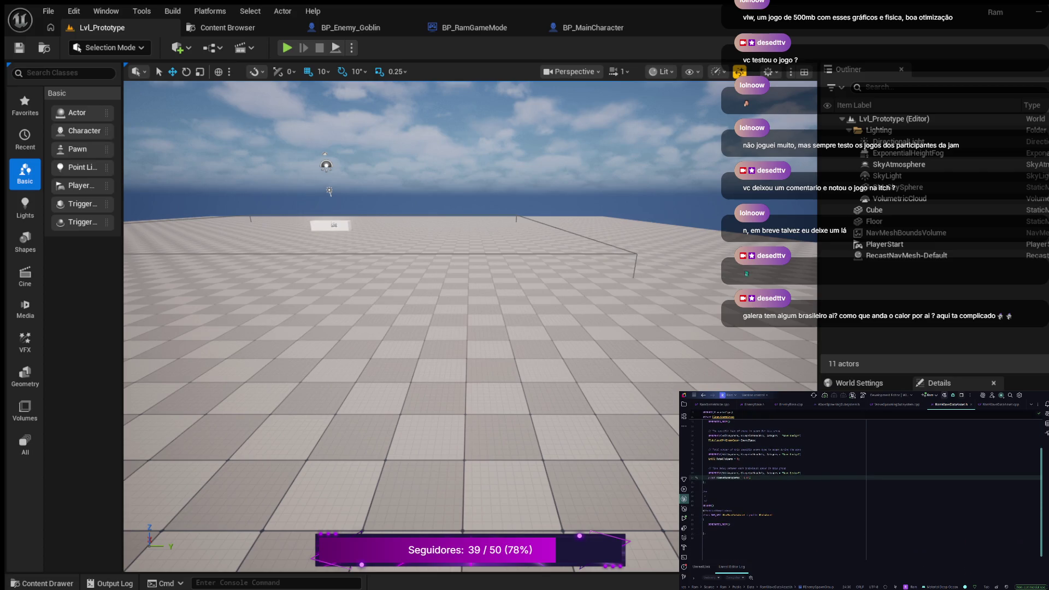
pyautogui.doubleClick(733, 514)
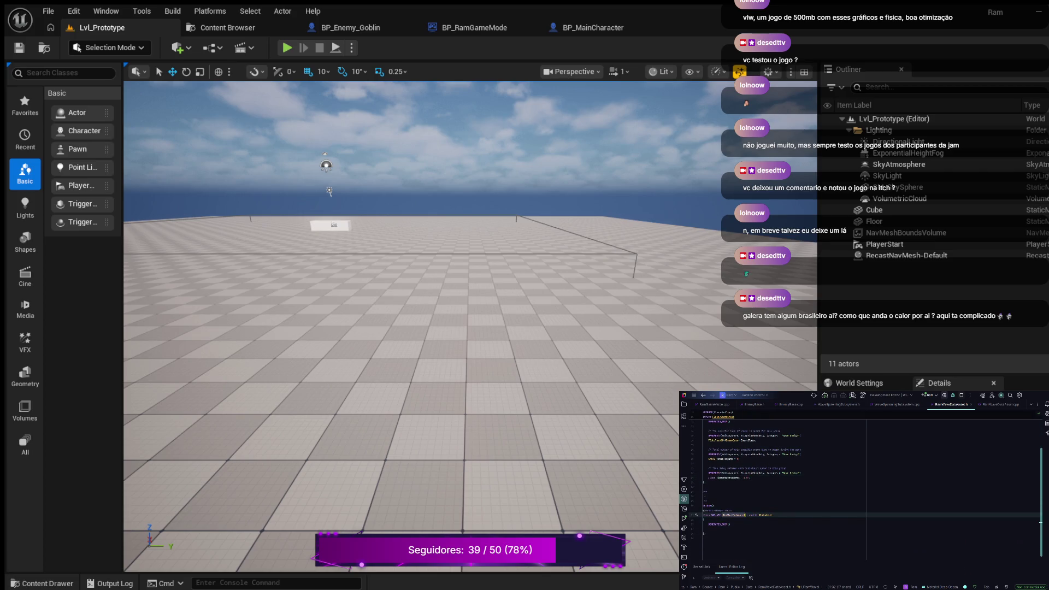
pyautogui.click(706, 492)
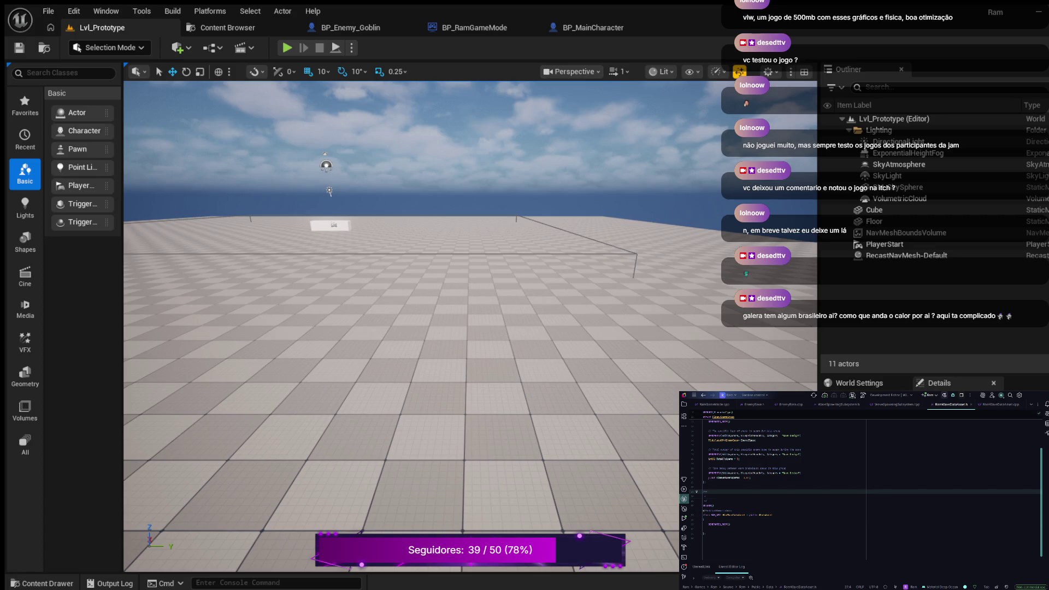
pyautogui.click(705, 496)
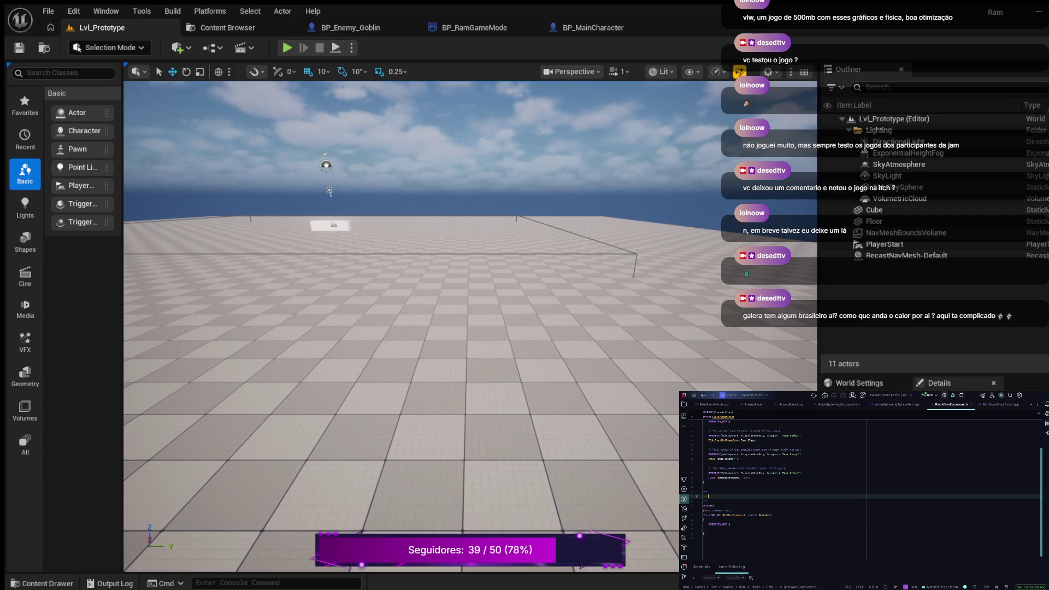
pyautogui.press('Tab')
pyautogui.press('Return')
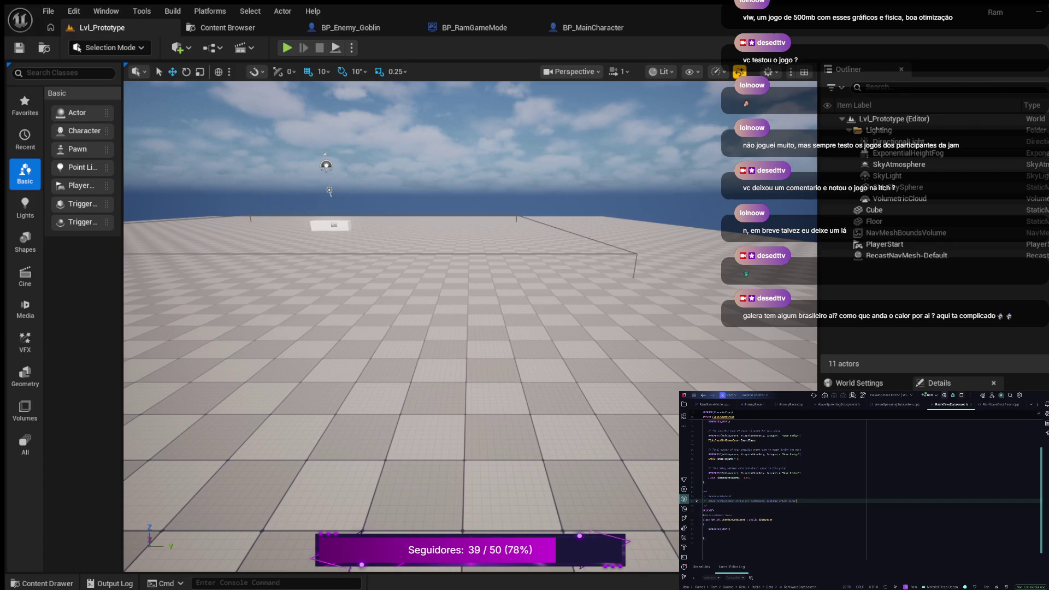
# Add a UPROPERTY() macro on the empty line above the class's closing brace
pyautogui.press('Down')
pyautogui.press('Down')
pyautogui.press('Down')
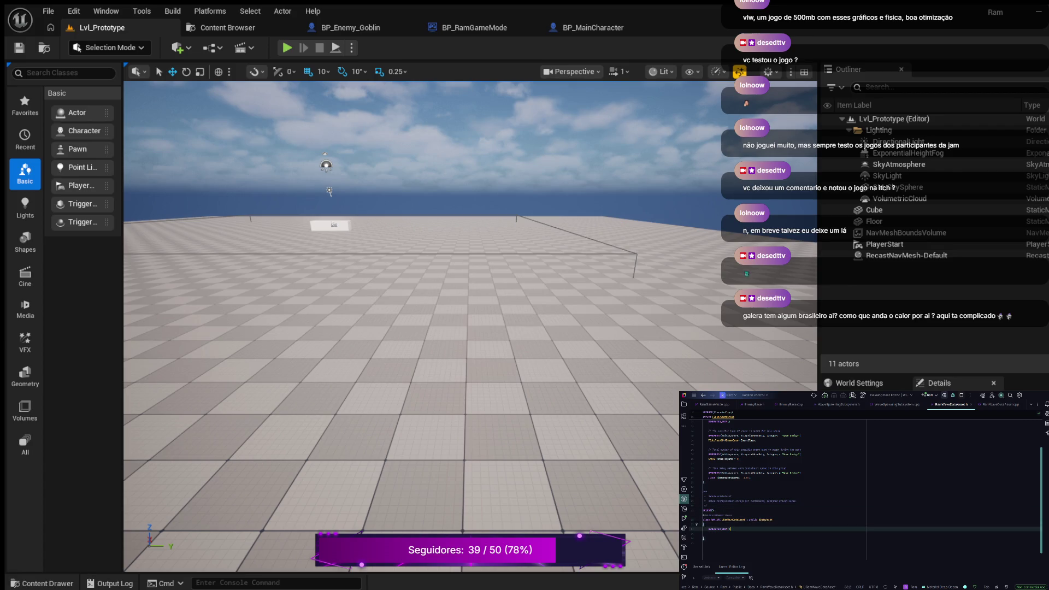
pyautogui.press('Return')
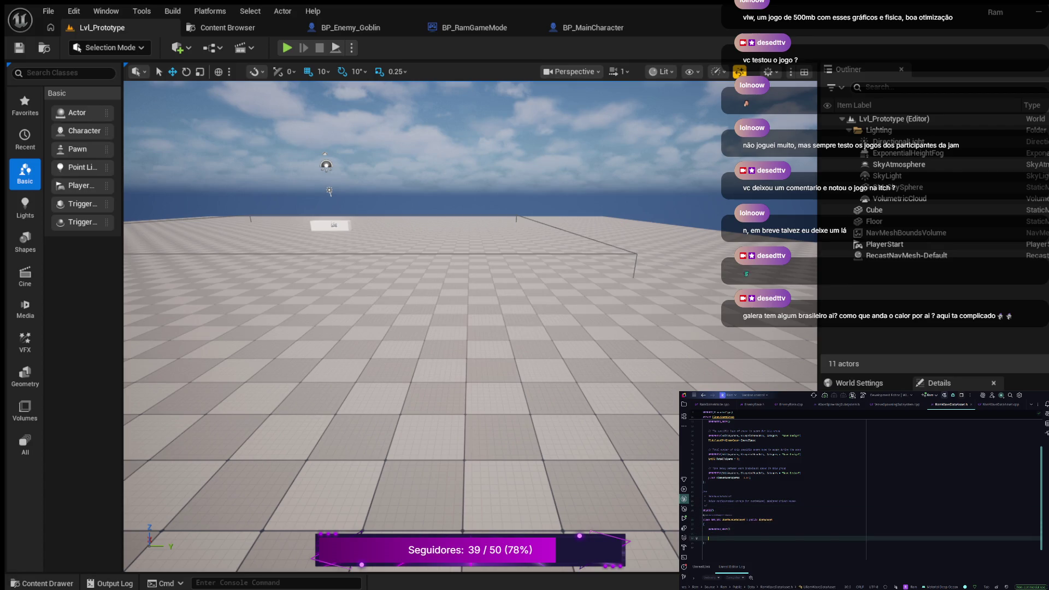
pyautogui.write('UPROPERTY()')
pyautogui.press('Return')
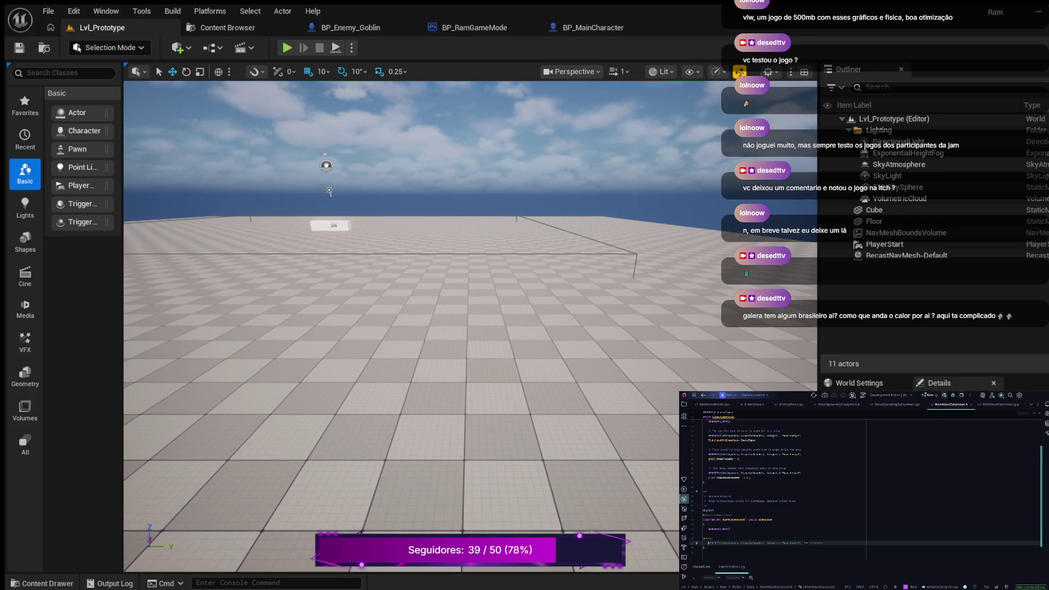
pyautogui.press('Return')
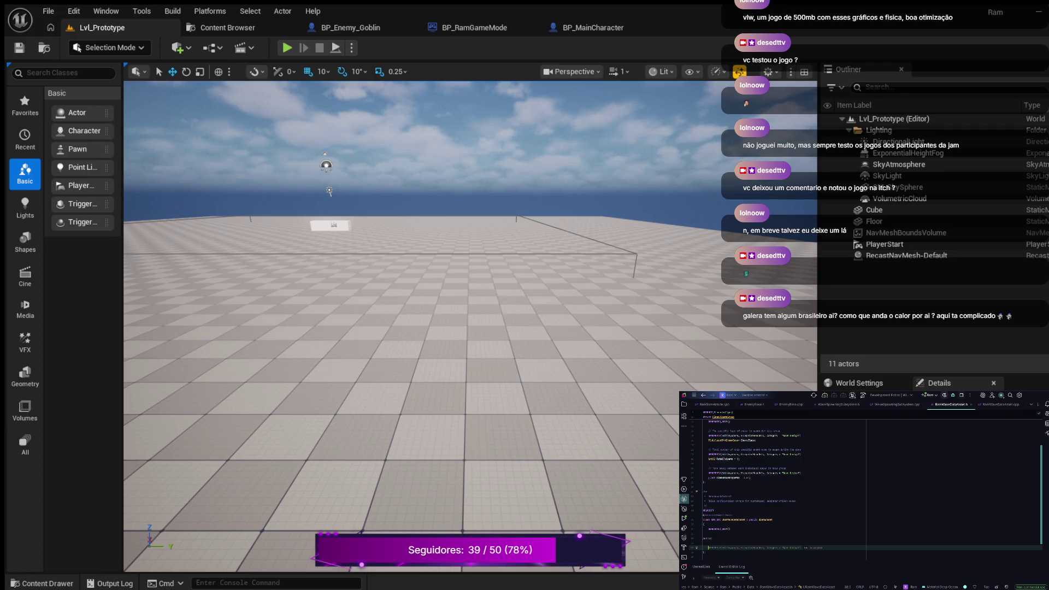
# Type a // comment followed by a UPROPERTY(EditAnywhere, BlueprintReadOnly) line
pyautogui.write('//')
pyautogui.press('Return')
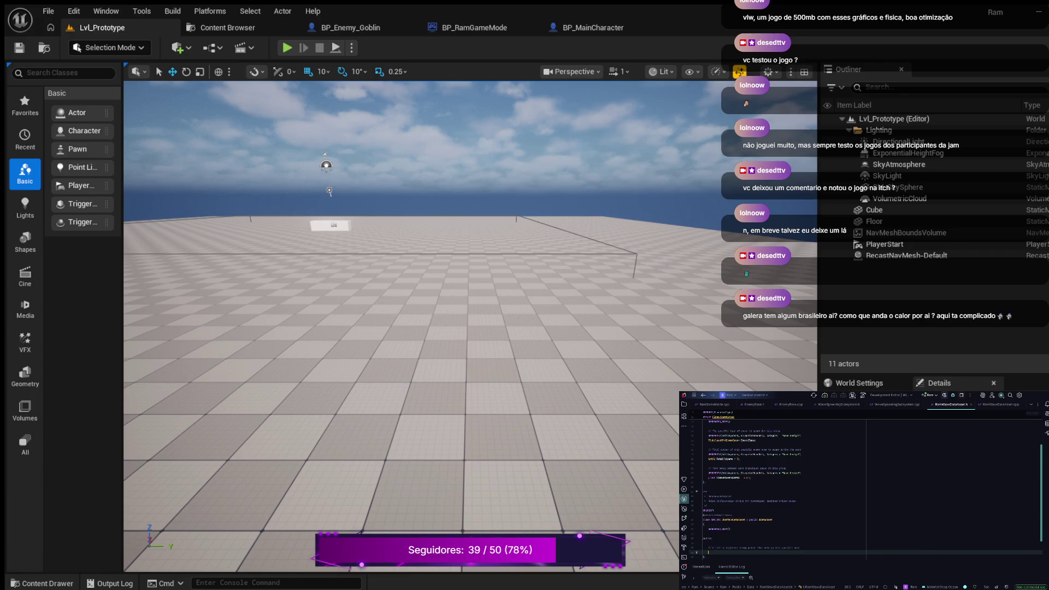
pyautogui.write('UPROPERTY(')
pyautogui.write('EditAnywhere, ')
pyautogui.write('Bl')
pyautogui.press('Tab')
pyautogui.press('Return')
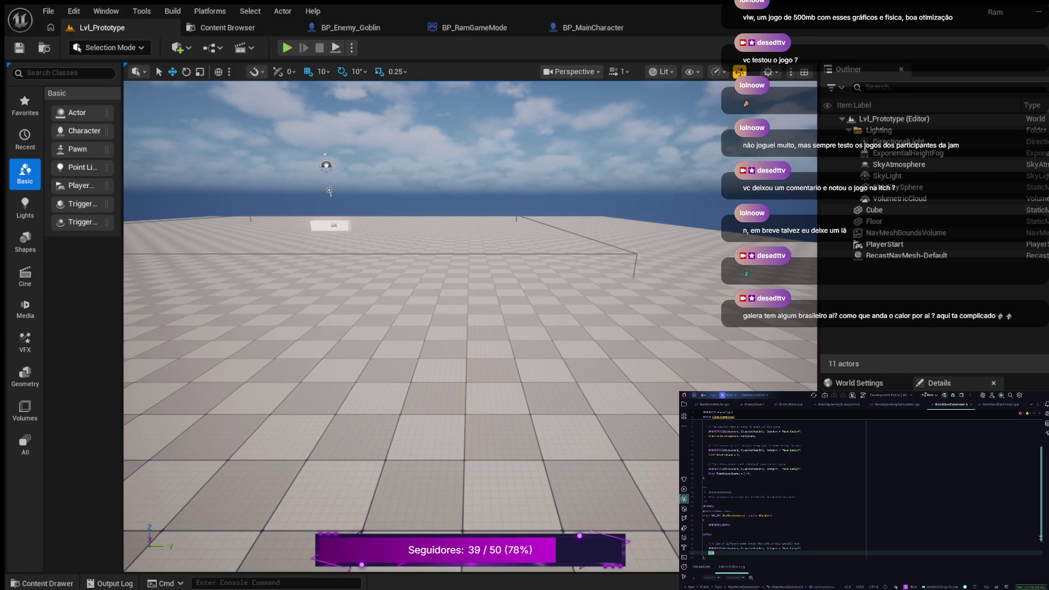
# Declare the TArray<FEnemySpawnInfo> SpawnGroups; property
pyautogui.write('<>')
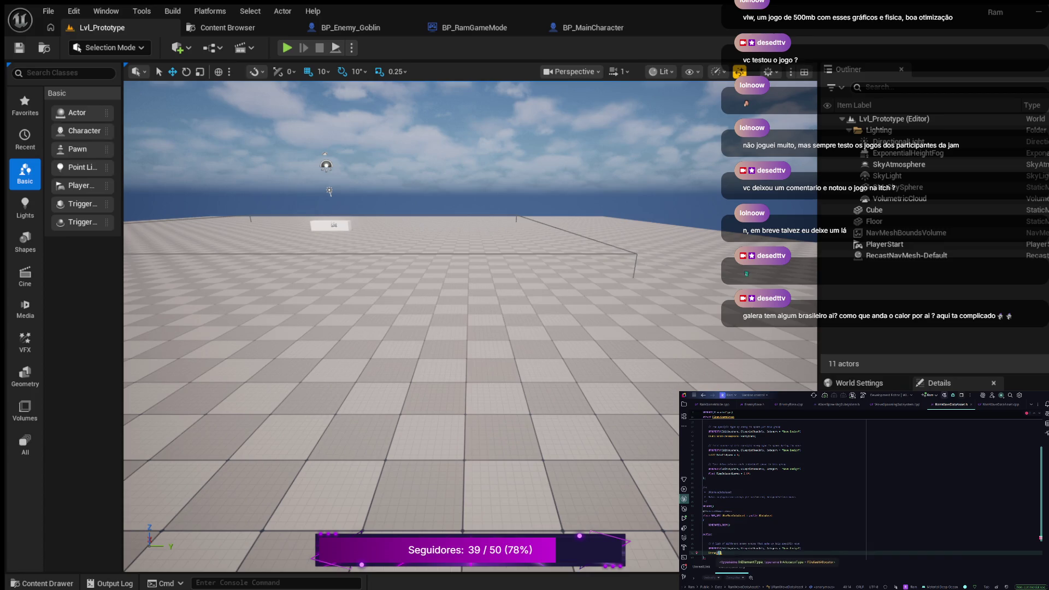
pyautogui.write('FEnemySpawnInfo')
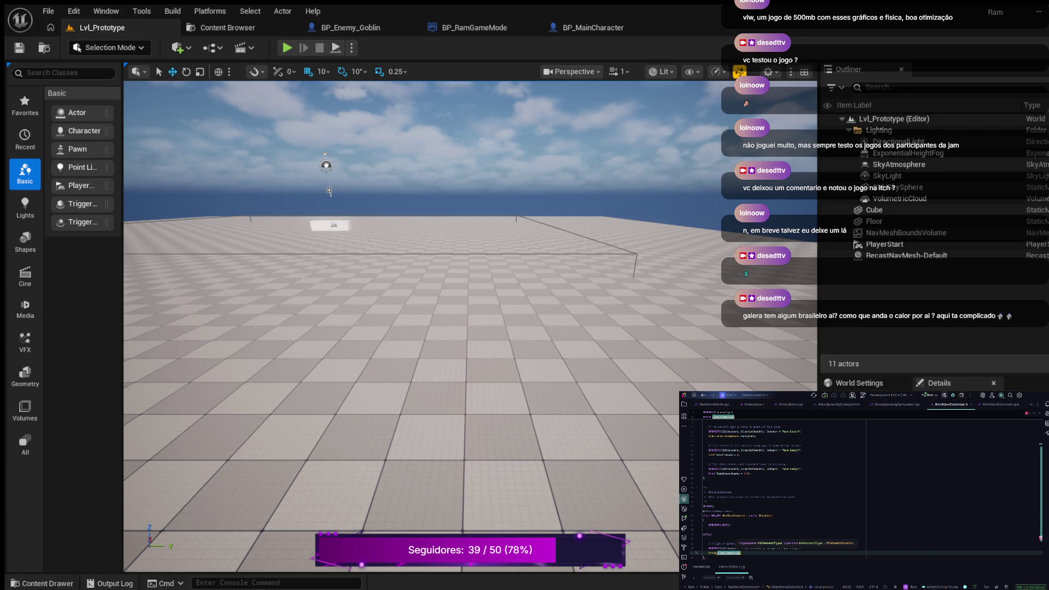
pyautogui.write('>')
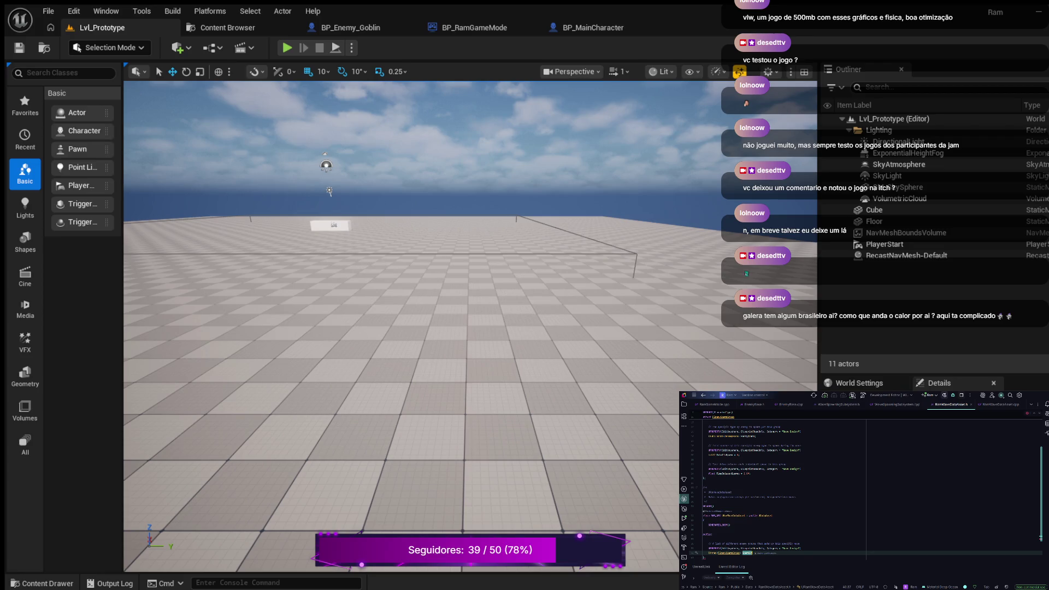
pyautogui.write('ups;')
pyautogui.press('Return')
pyautogui.press('Return')
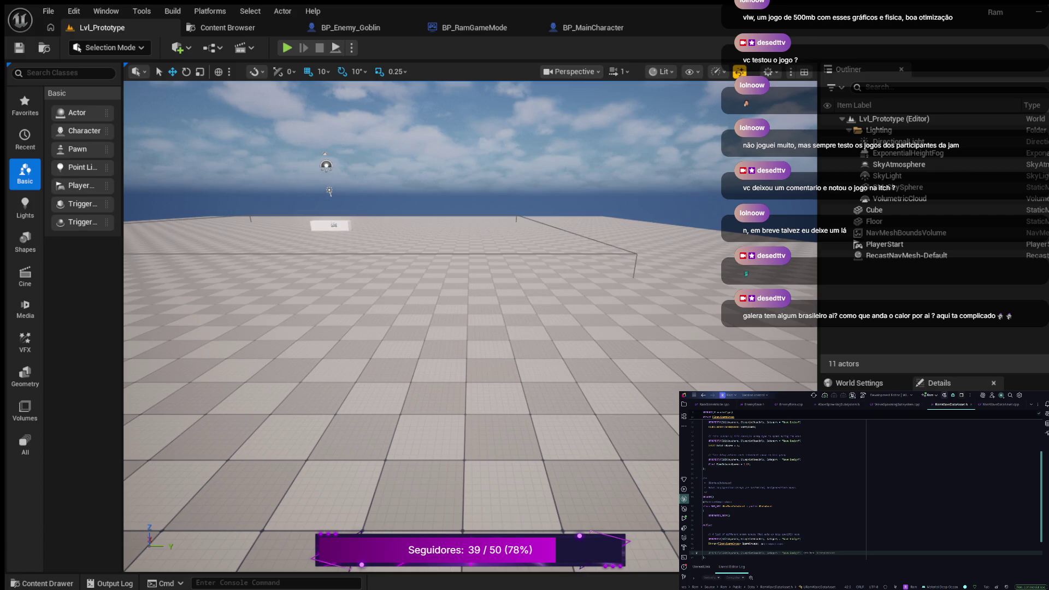
# Add a UPROPERTY-marked WaveDuration field, then show the Solution explorer
pyautogui.press('Tab')
pyautogui.press('Return')
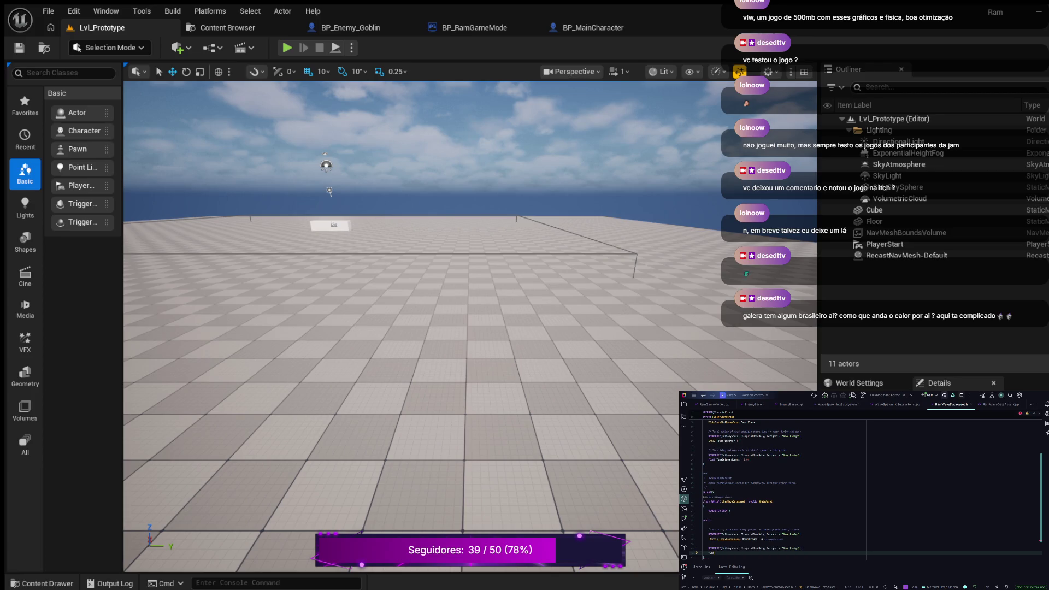
pyautogui.write('Wave')
pyautogui.write('Du')
pyautogui.write('rat')
pyautogui.press('Return')
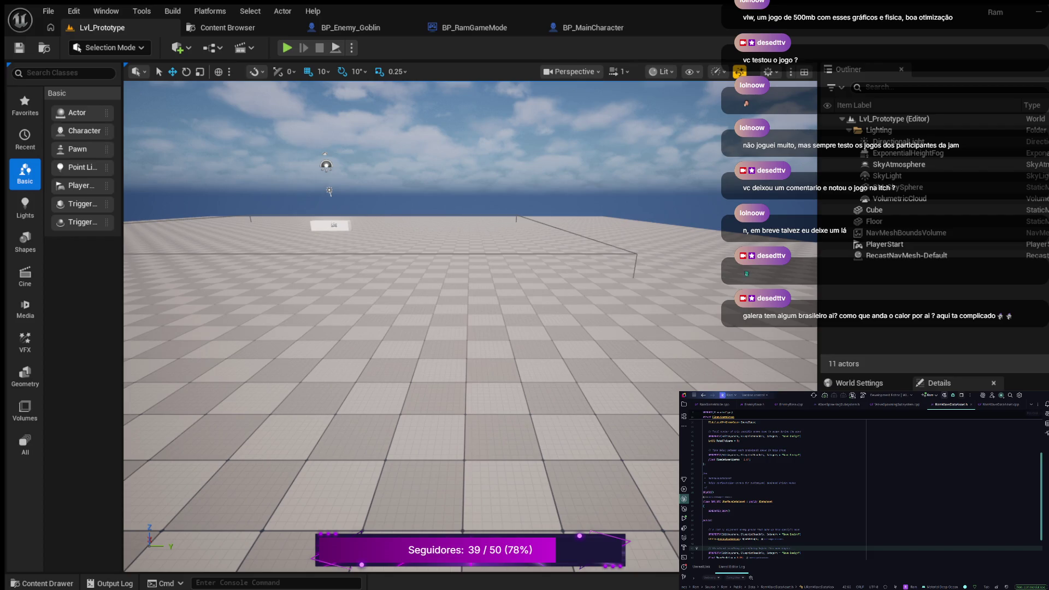
pyautogui.hotkey('alt', '1')
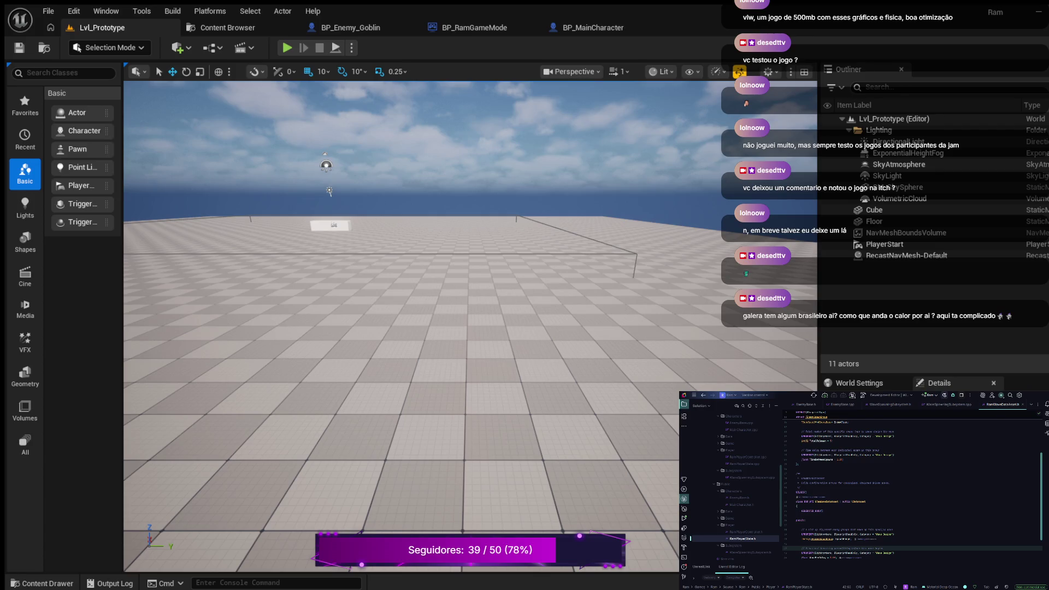
# In WaveSpawningSubsystem.h, add a // comment line below the TSubclassOf declaration
pyautogui.click(889, 404)
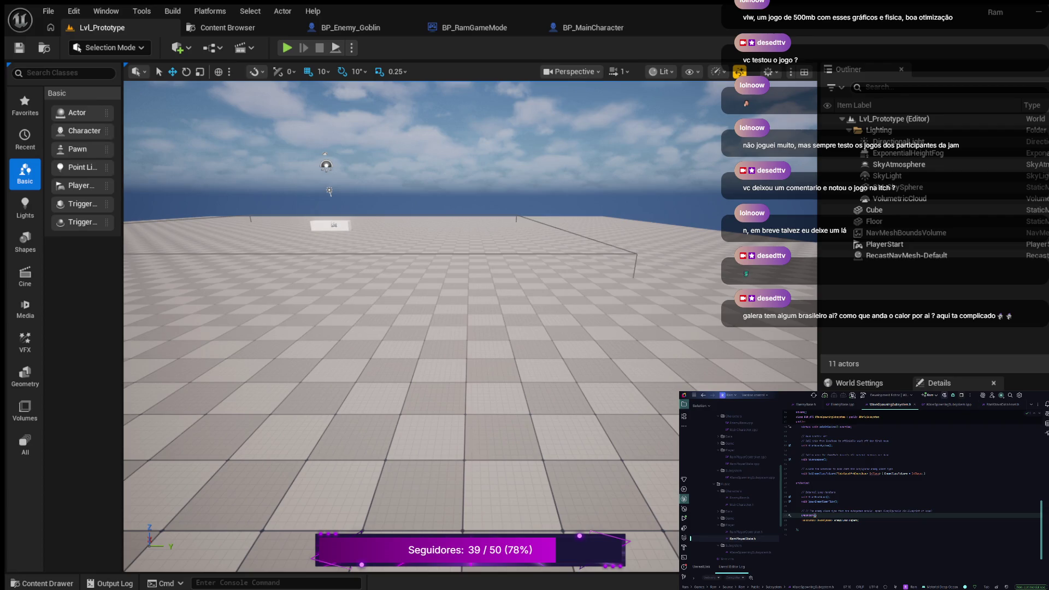
pyautogui.press('Down')
pyautogui.press('End')
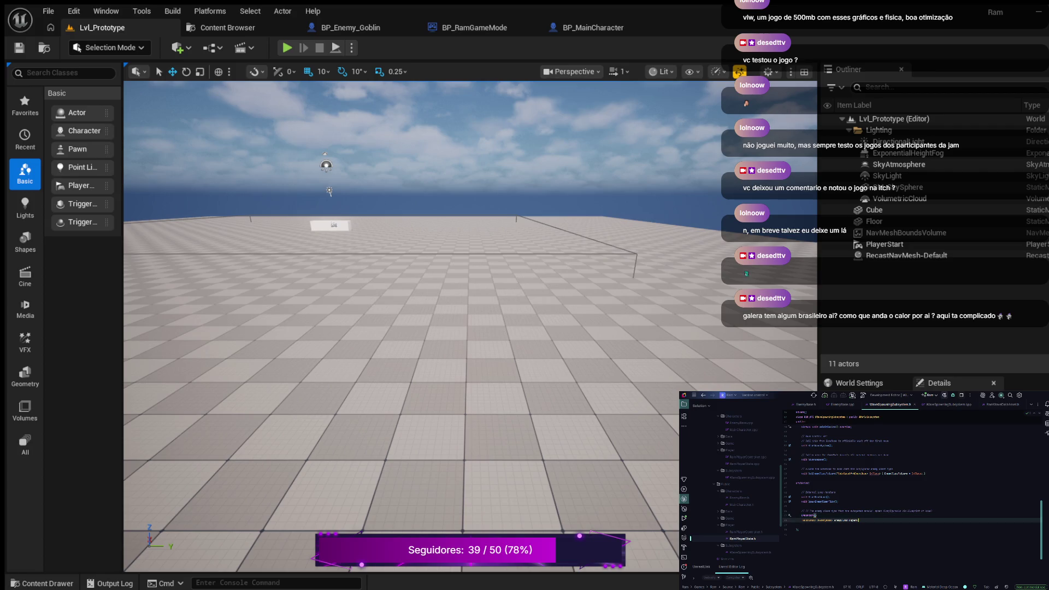
pyautogui.press('Return')
pyautogui.press('Return')
pyautogui.write('UPROPERTY()')
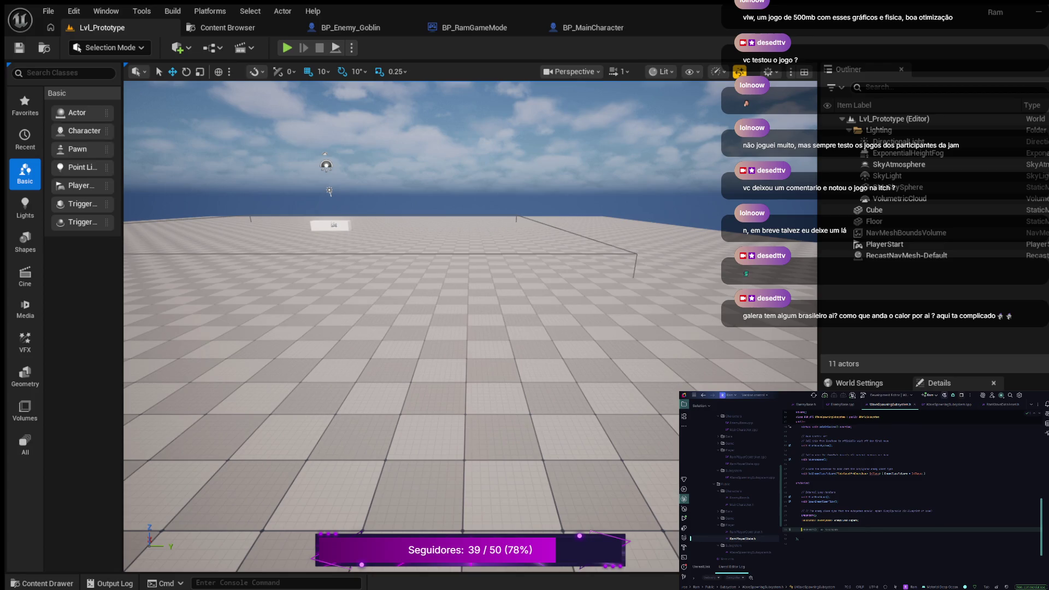
pyautogui.hotkey('ctrl', 'z')
pyautogui.press('Return')
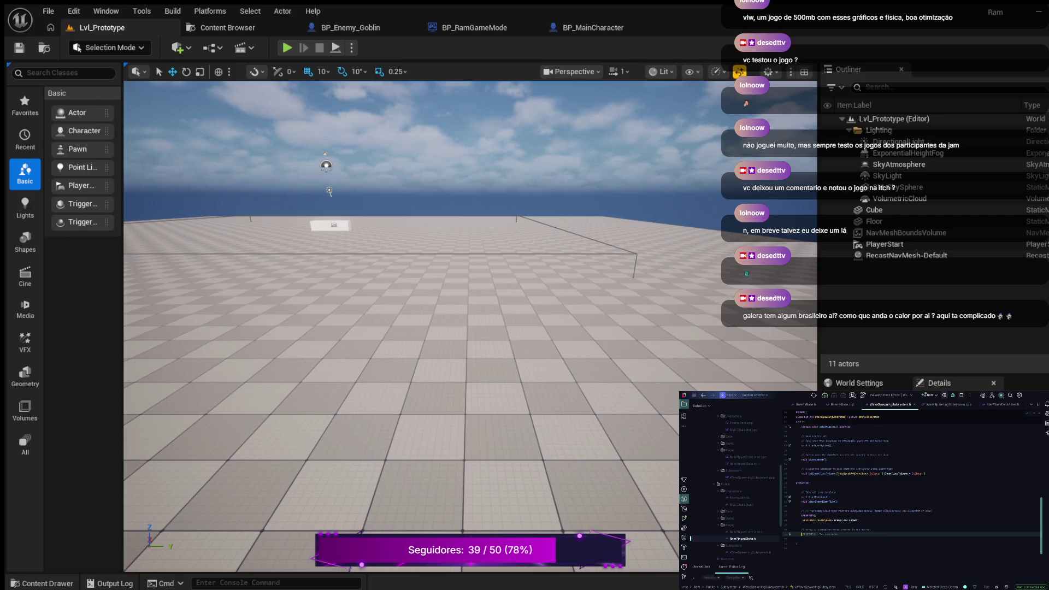
# Add a UPROPERTY() and an AEnemySpawner member declaration ending in (); beneath the comment
pyautogui.press('Tab')
pyautogui.press('Return')
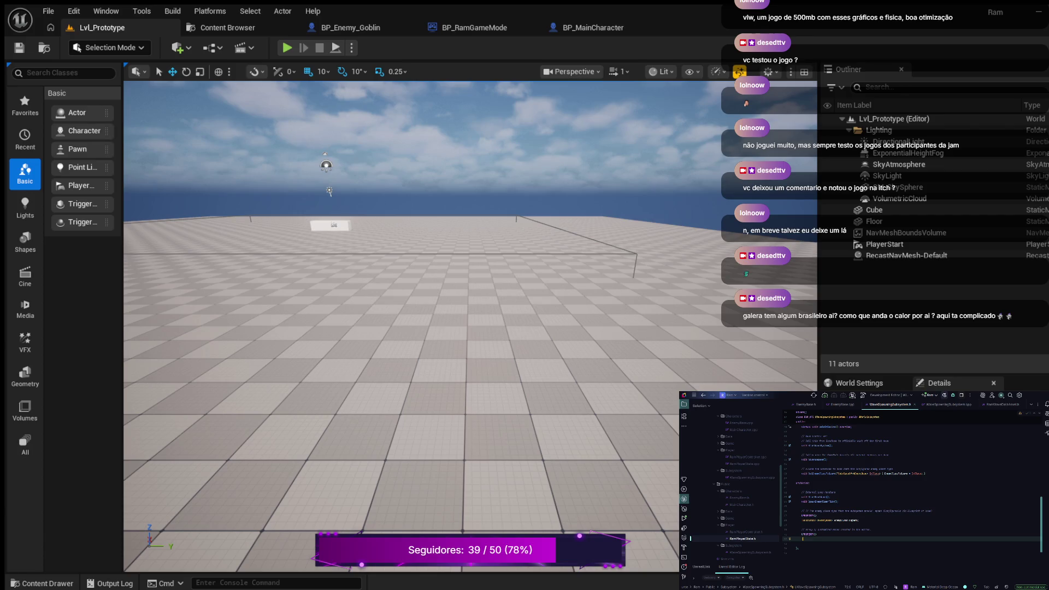
pyautogui.write('{')
pyautogui.write('emySpawner')
pyautogui.write('>')
pyautogui.write('()')
pyautogui.write(';')
pyautogui.press('Return')
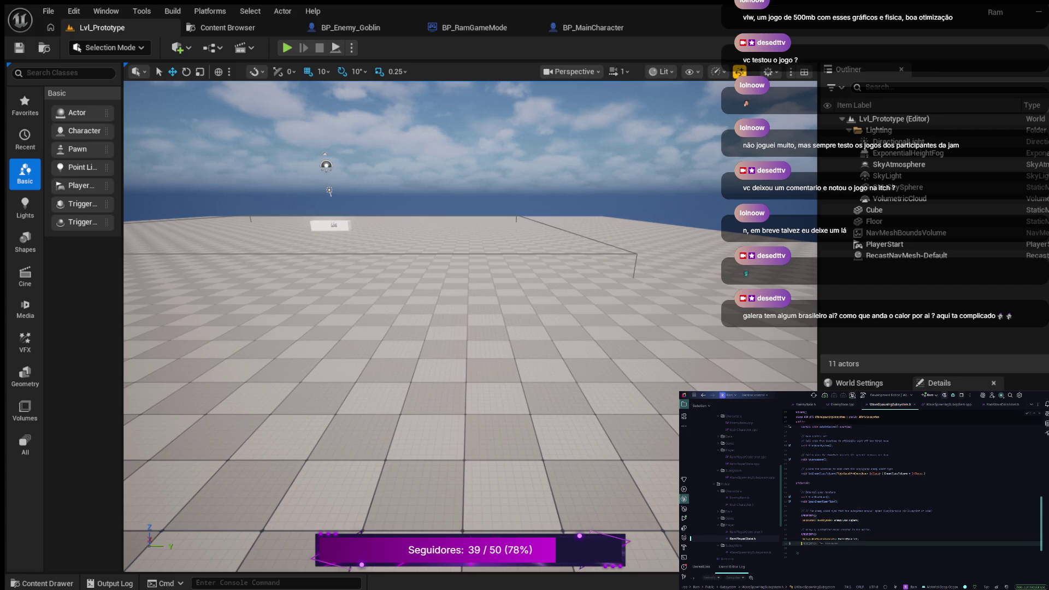
pyautogui.press('BackSpace')
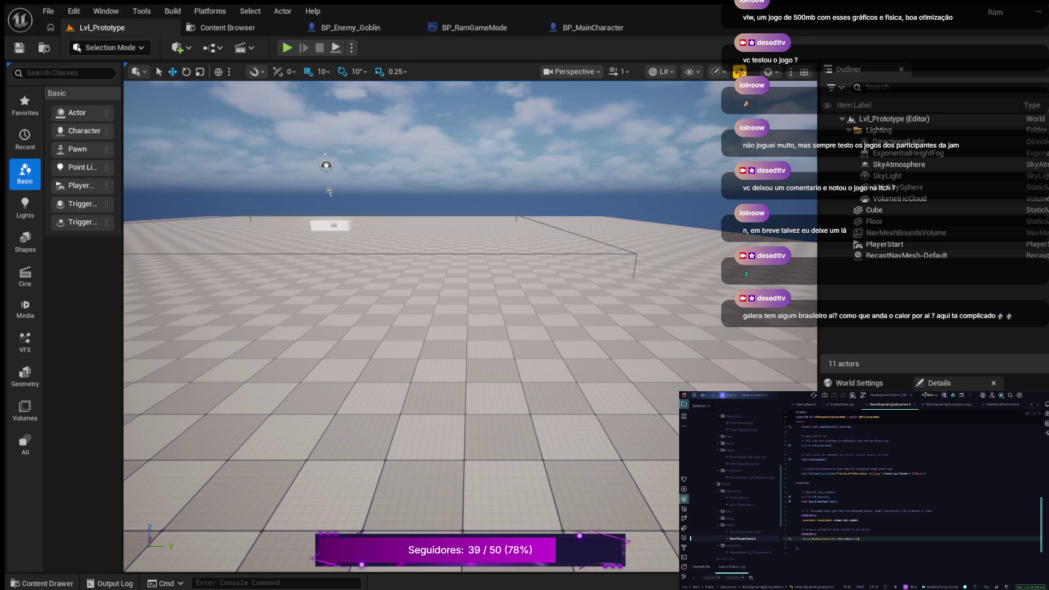
pyautogui.scroll(5, 912, 486)
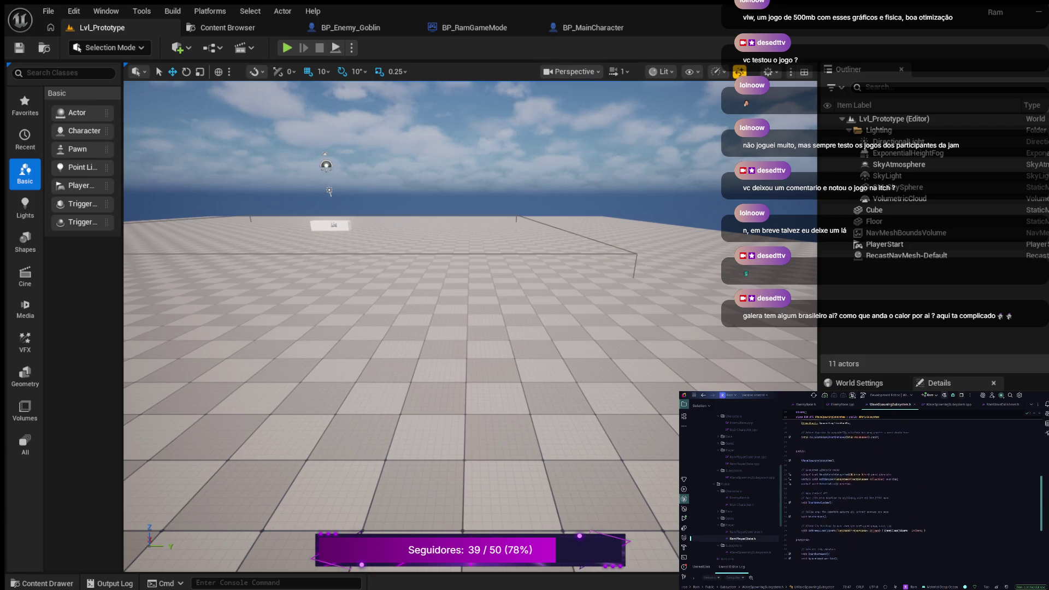
# Open a new line after line 38 near the top of the WaveSpawningSubsystem class
pyautogui.scroll(4, 912, 486)
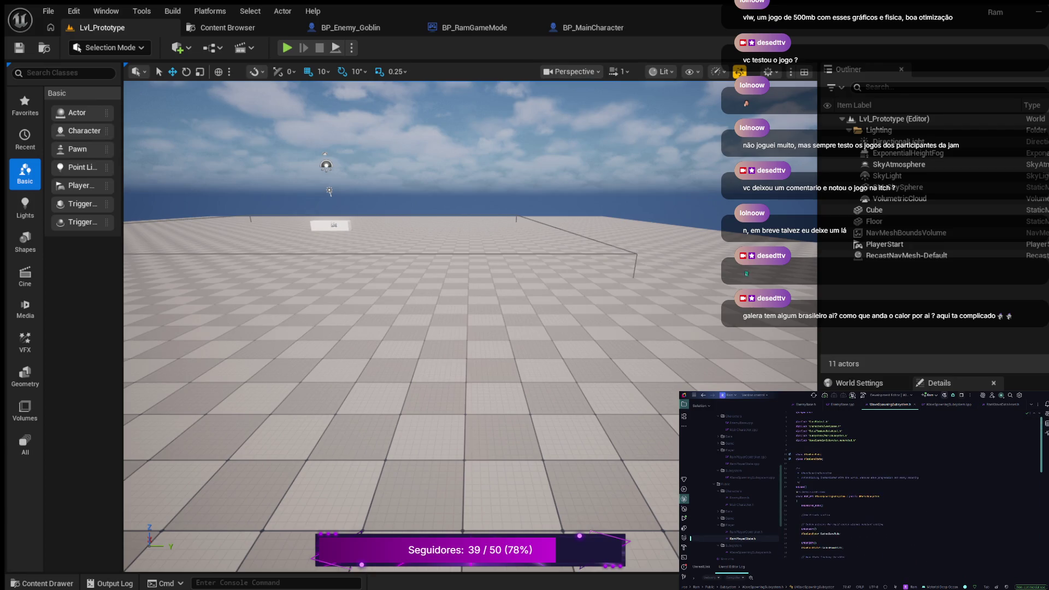
pyautogui.scroll(-5, 913, 487)
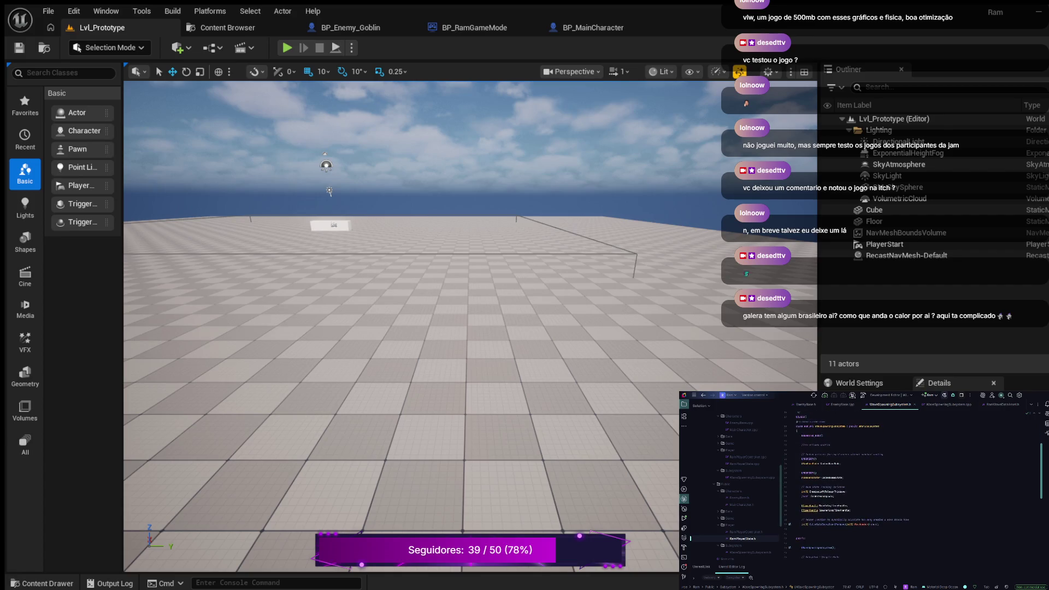
pyautogui.click(879, 524)
pyautogui.press('Return')
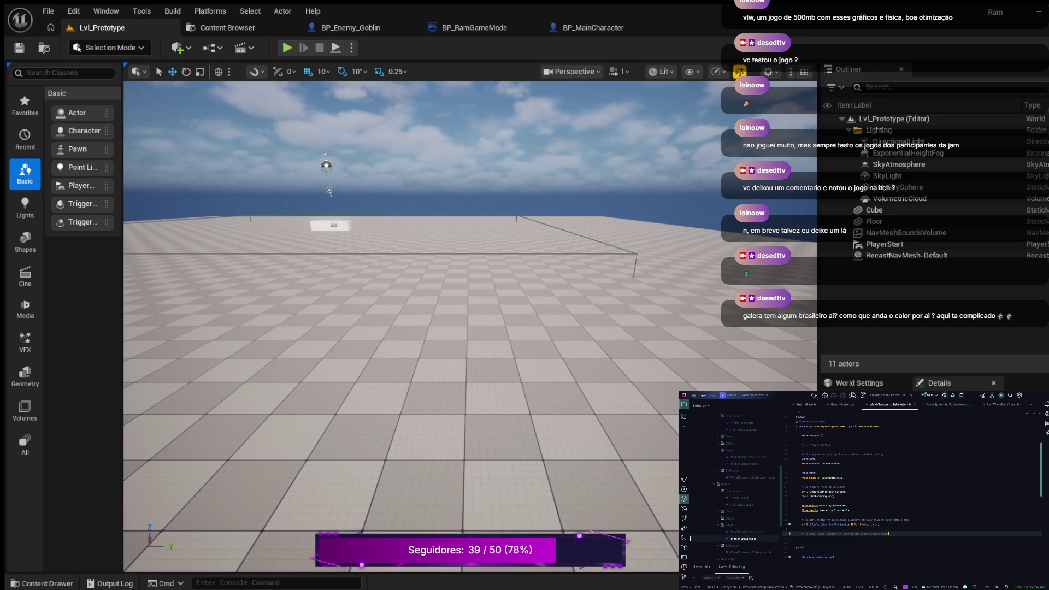
# Below the class comment, add the CurrentWaveIndex = 0 line and start an int32 declaration
pyautogui.press('Return')
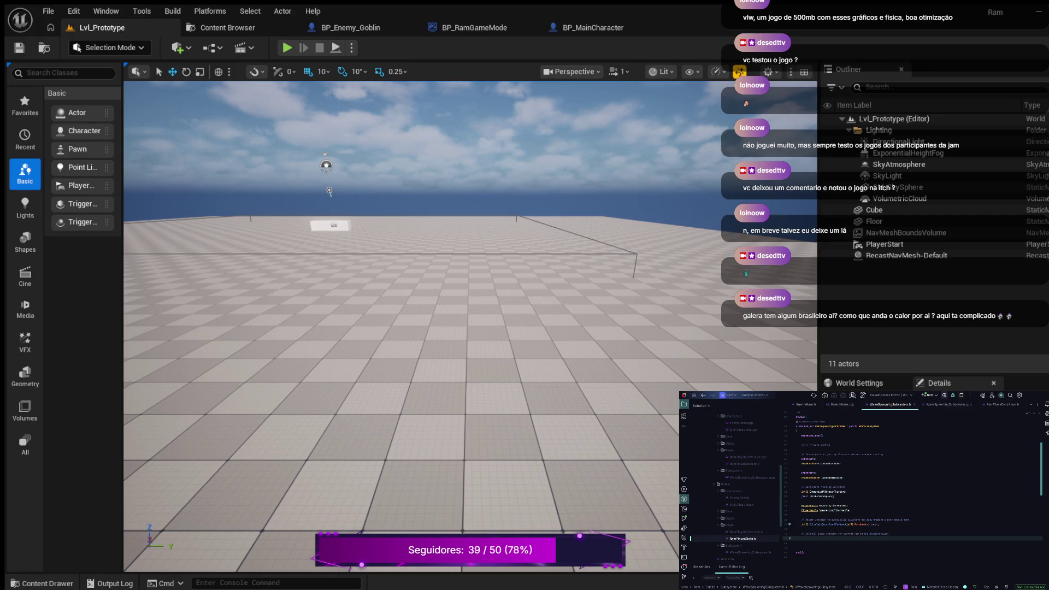
pyautogui.write('32')
pyautogui.write('Num')
pyautogui.write('e')
pyautogui.write(';')
pyautogui.press('Return')
pyautogui.press('Return')
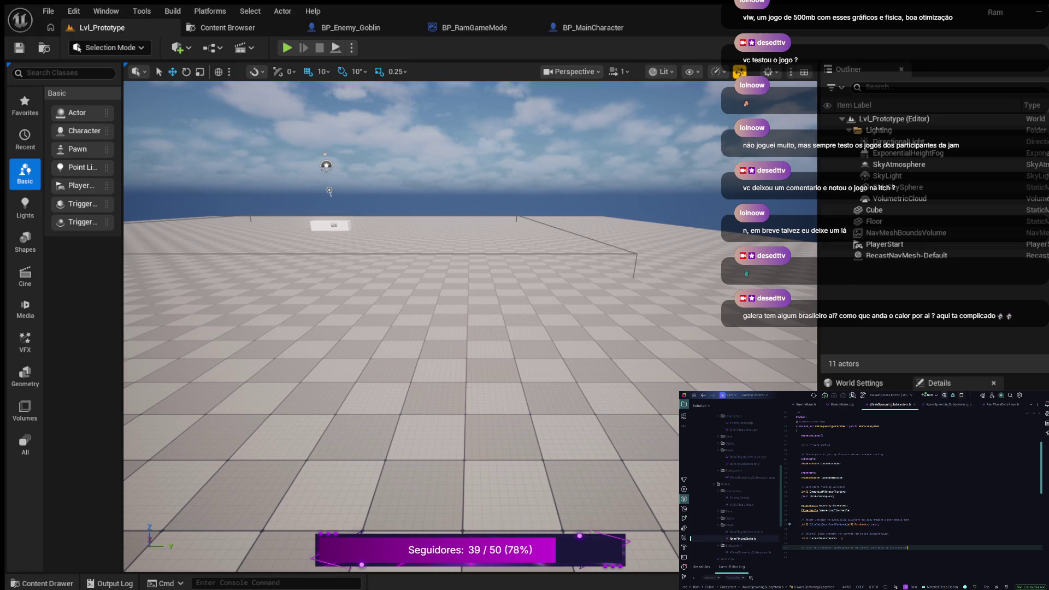
pyautogui.press('Return')
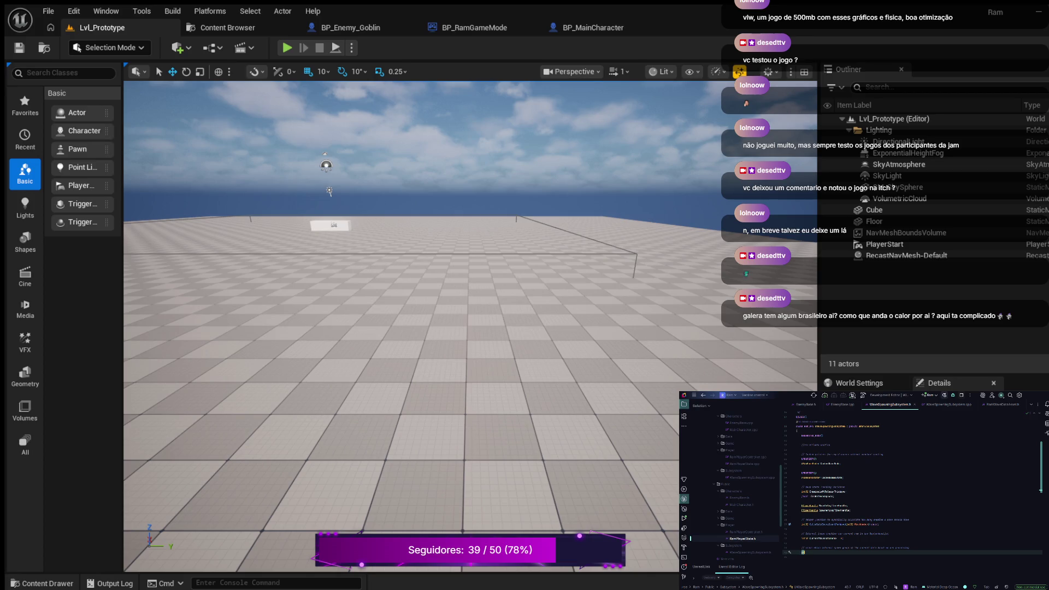
pyautogui.write('int32 C')
pyautogui.press('Right')
pyautogui.press('Right')
pyautogui.press('Right')
pyautogui.press('Right')
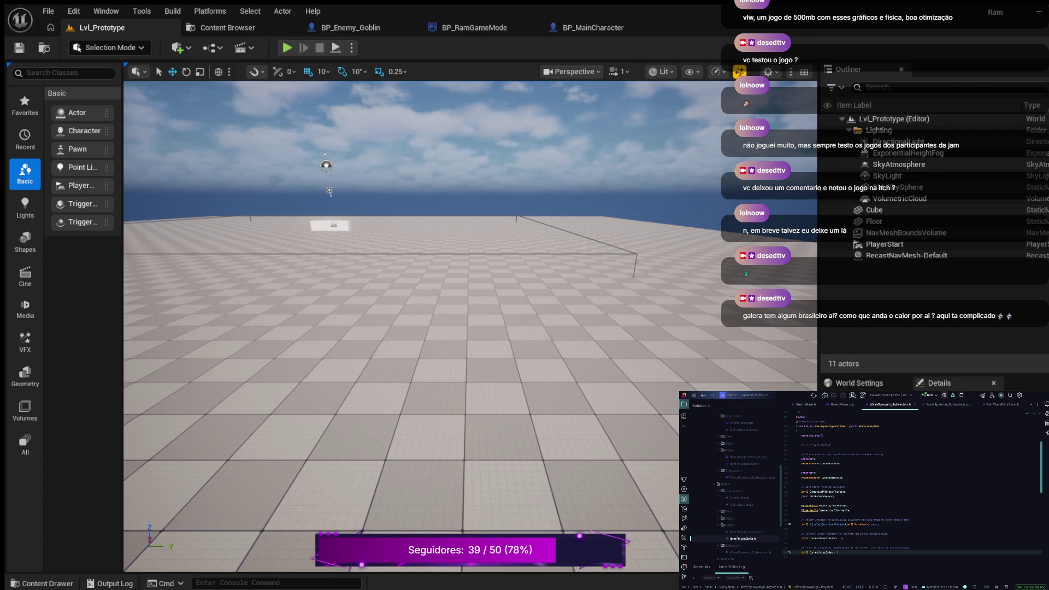
# Hide the solution tree and close EnemyBase.h, EnemyBase.cpp, RamPlayerState.h and RamPlayerState.cpp
pyautogui.hotkey('alt', '1')
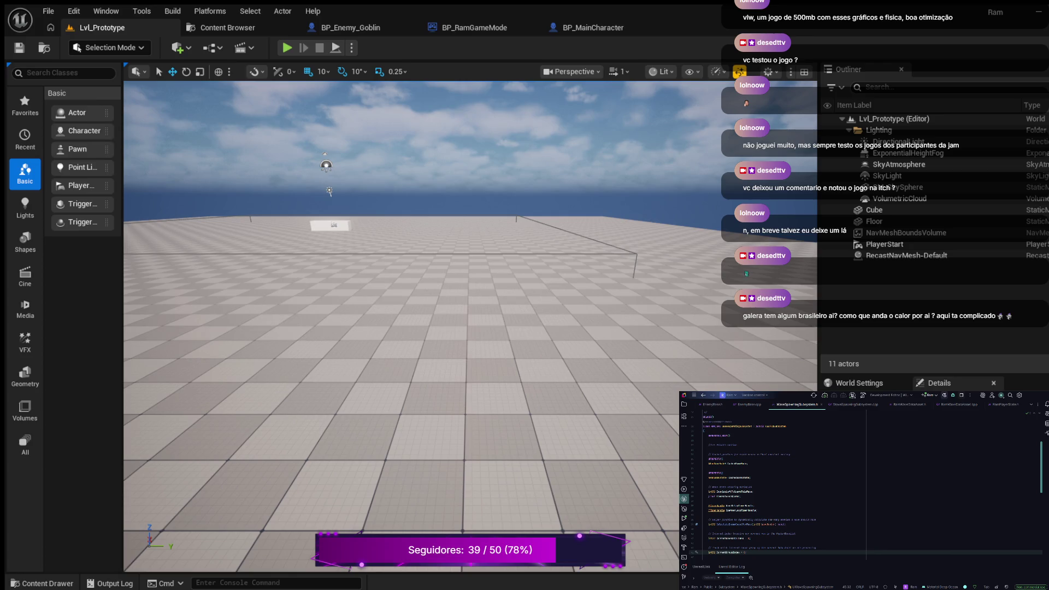
pyautogui.click(729, 404)
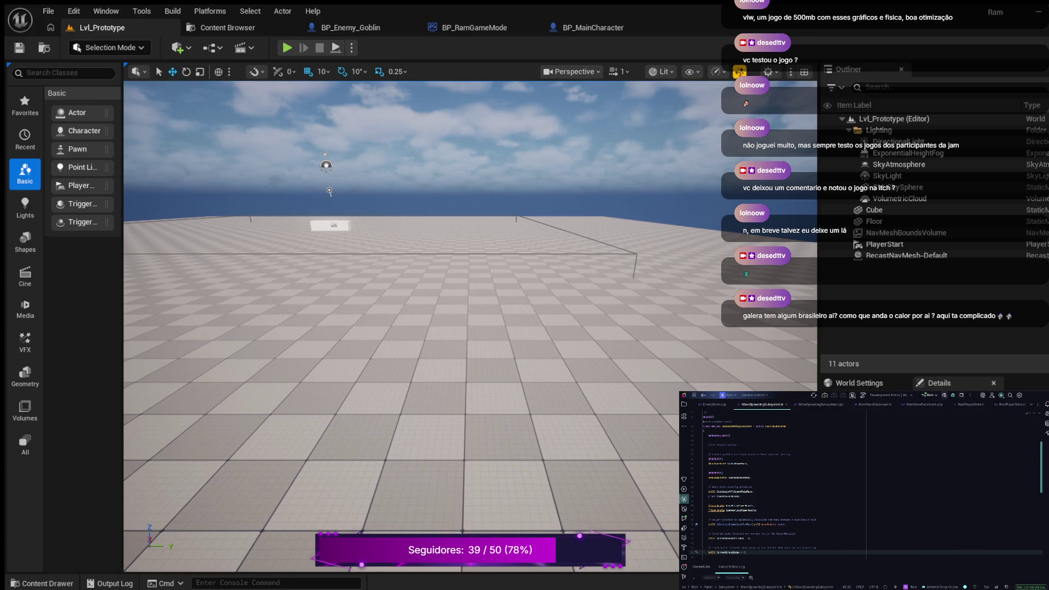
pyautogui.click(731, 404)
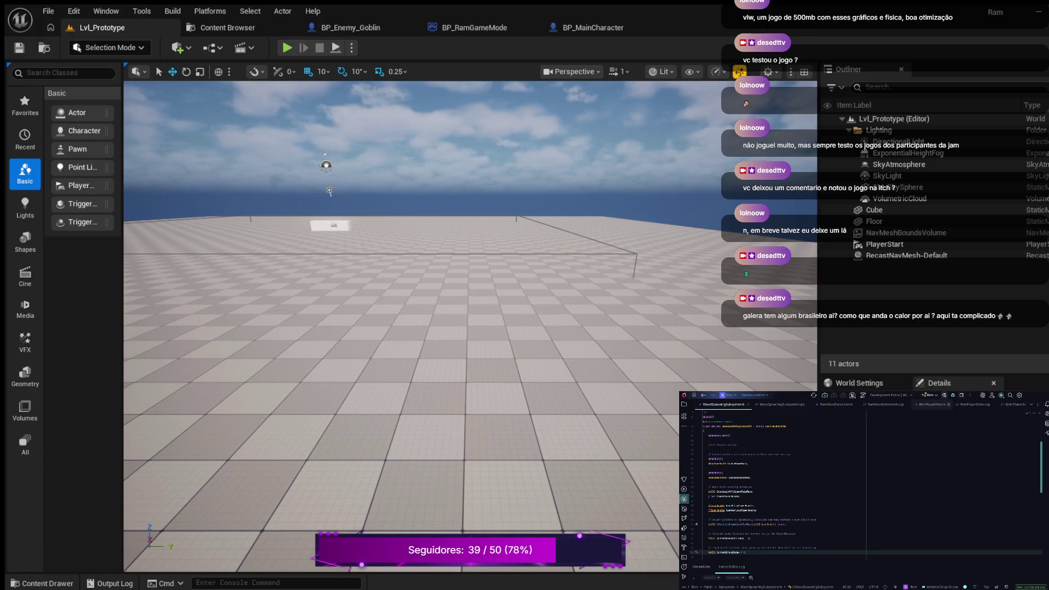
pyautogui.click(953, 404)
pyautogui.click(953, 404)
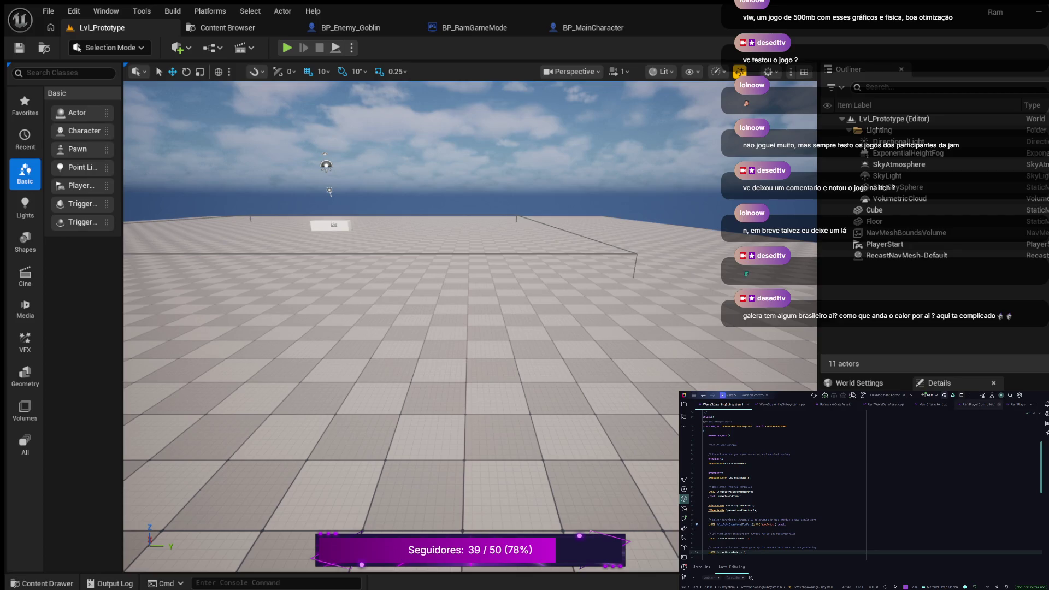
# Close RamPlayerController.h, RamPlayer and MainCharacter.cpp, then bring RamGameMode.h to the front
pyautogui.click(998, 404)
pyautogui.click(999, 405)
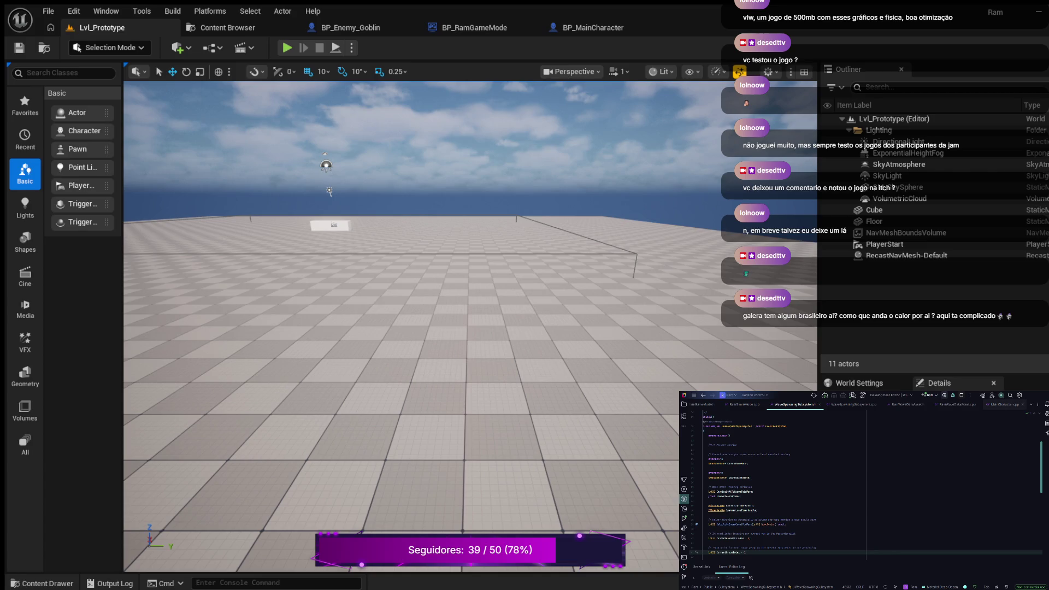
pyautogui.click(1023, 404)
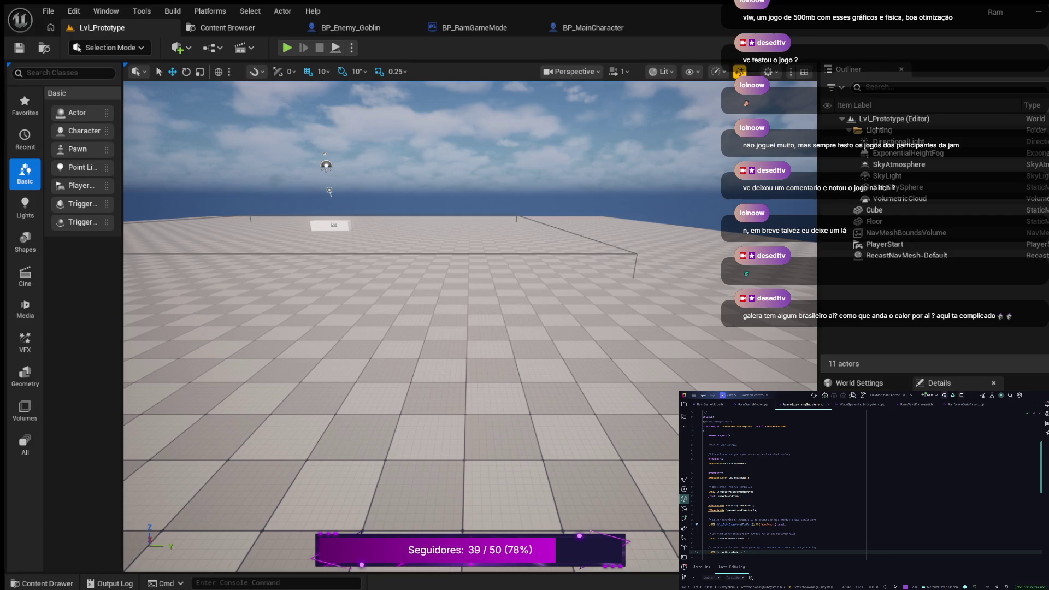
pyautogui.click(710, 404)
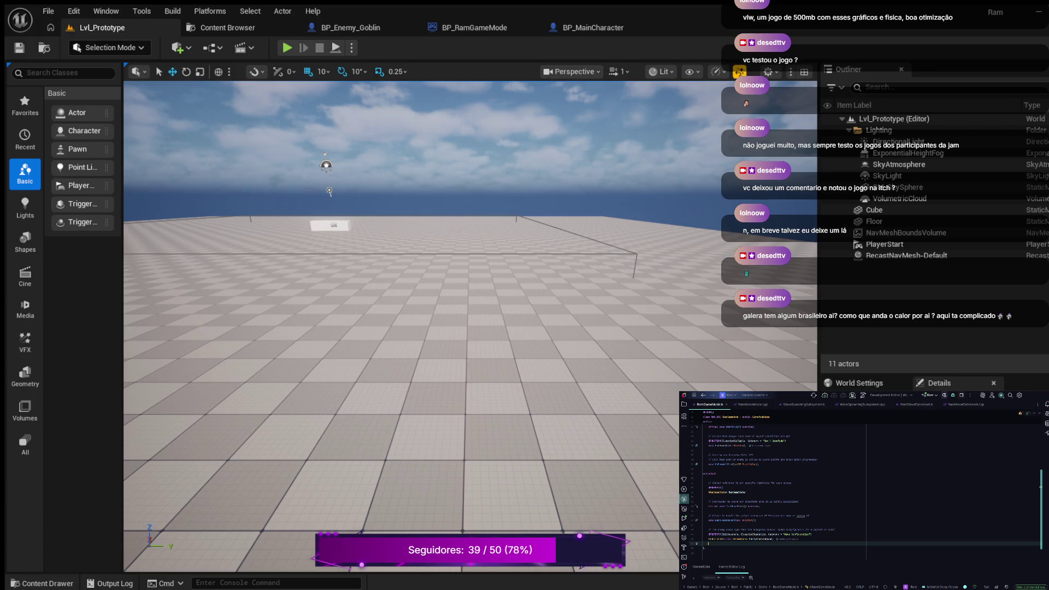
# Add a Wave // comment below the existing code in RamGameMode.h
pyautogui.scroll(-2, 863, 481)
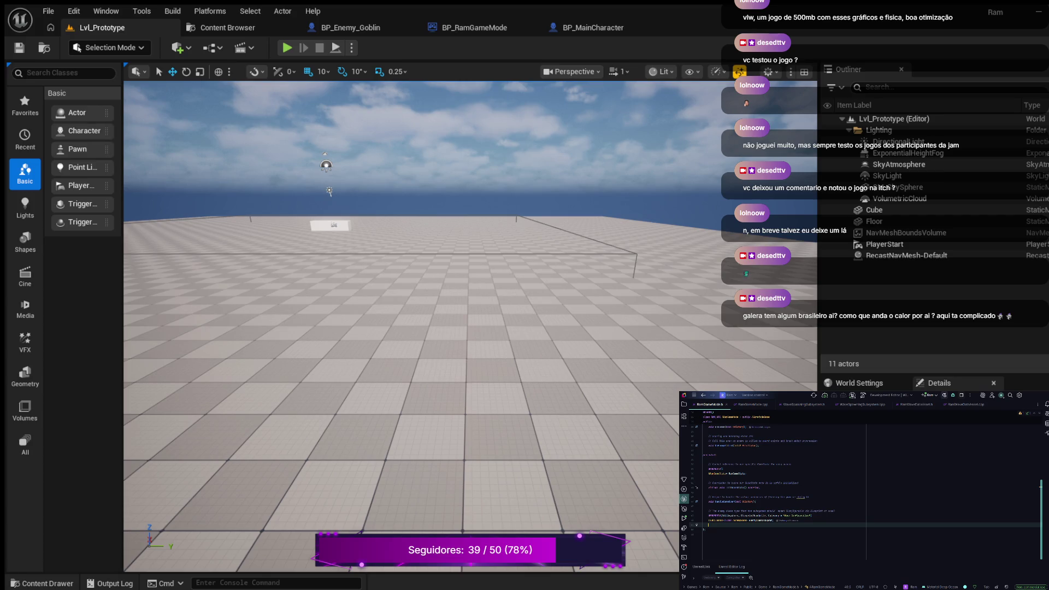
pyautogui.press('Return')
pyautogui.press('Return')
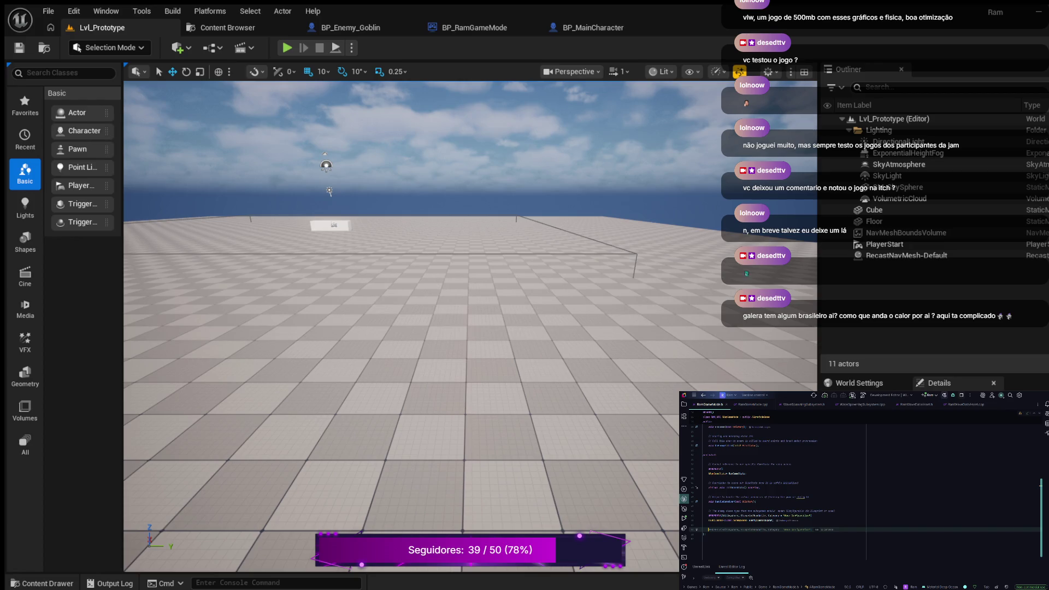
pyautogui.write('//')
pyautogui.press('Return')
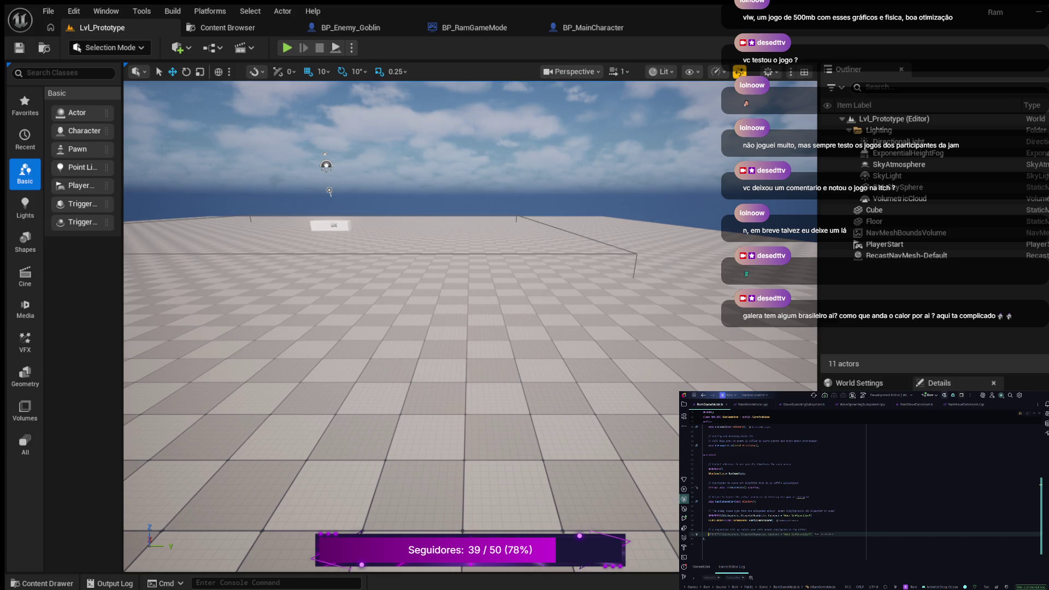
pyautogui.press('Escape')
# Beneath the comment, declare a UPROPERTY TArray<FEnemySpawnData> wave list
pyautogui.press('Return')
pyautogui.press('Tab')
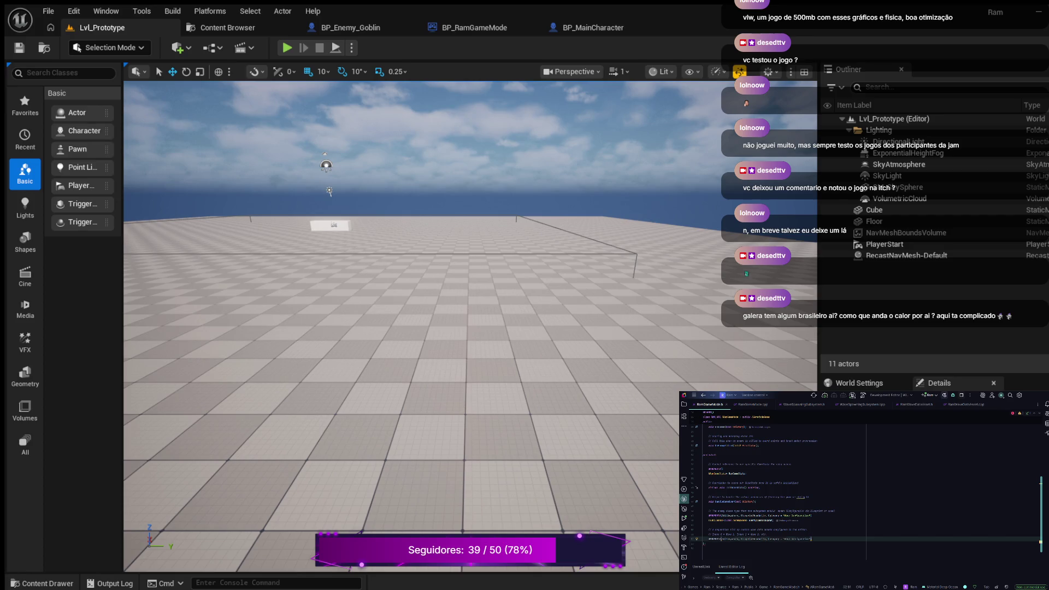
pyautogui.press('Return')
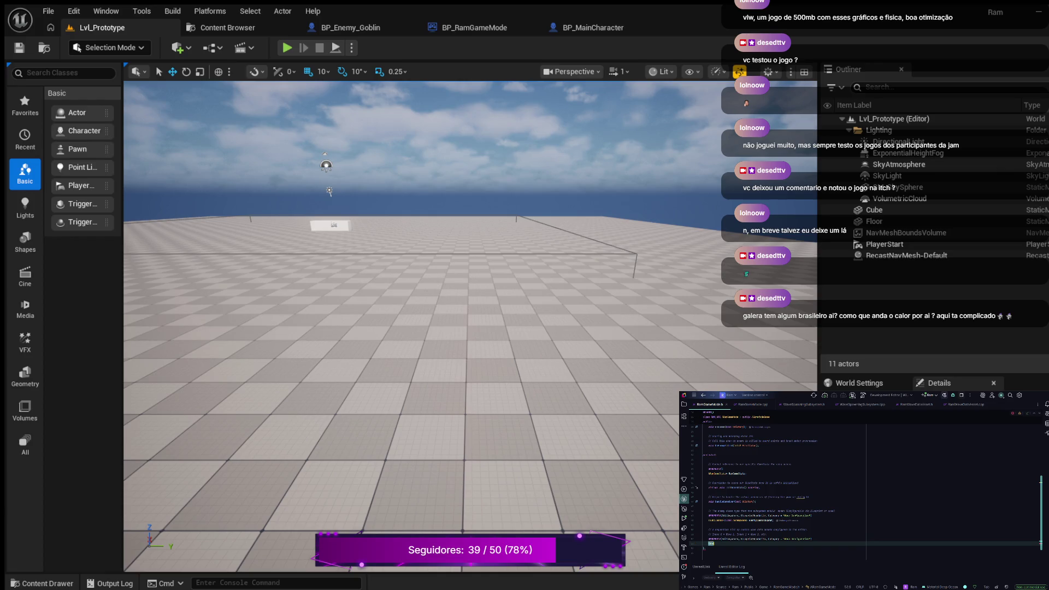
pyautogui.write('TArray<')
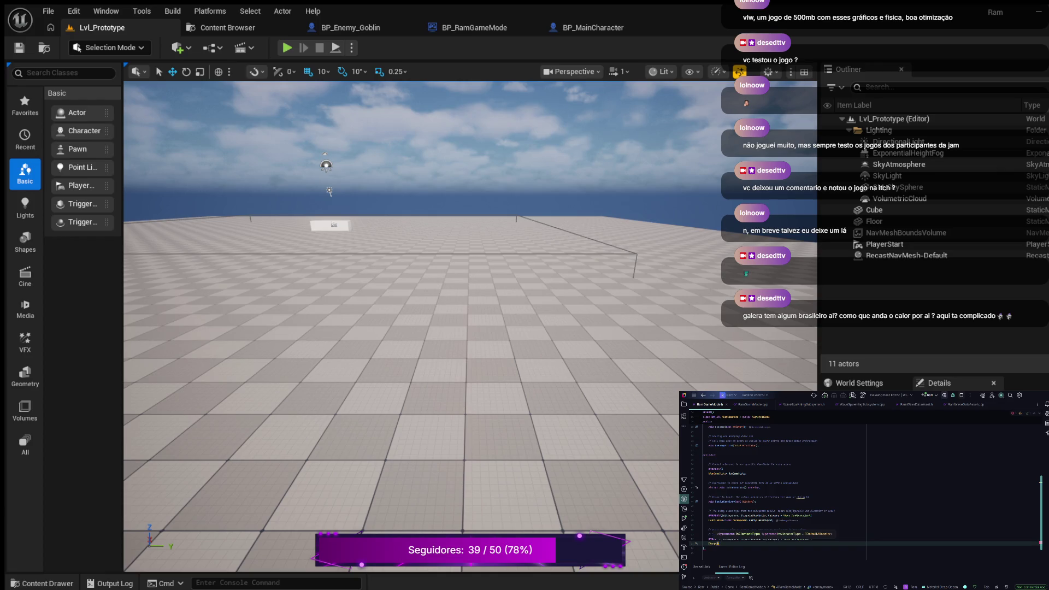
pyautogui.write('U')
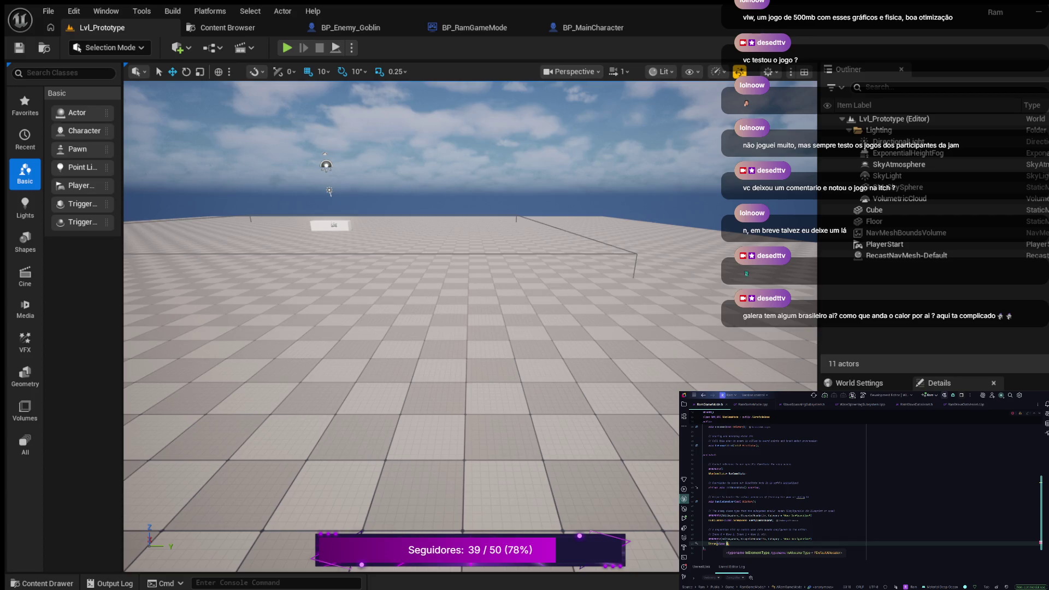
pyautogui.write('En')
pyautogui.write('emySpawnData')
pyautogui.press('Return')
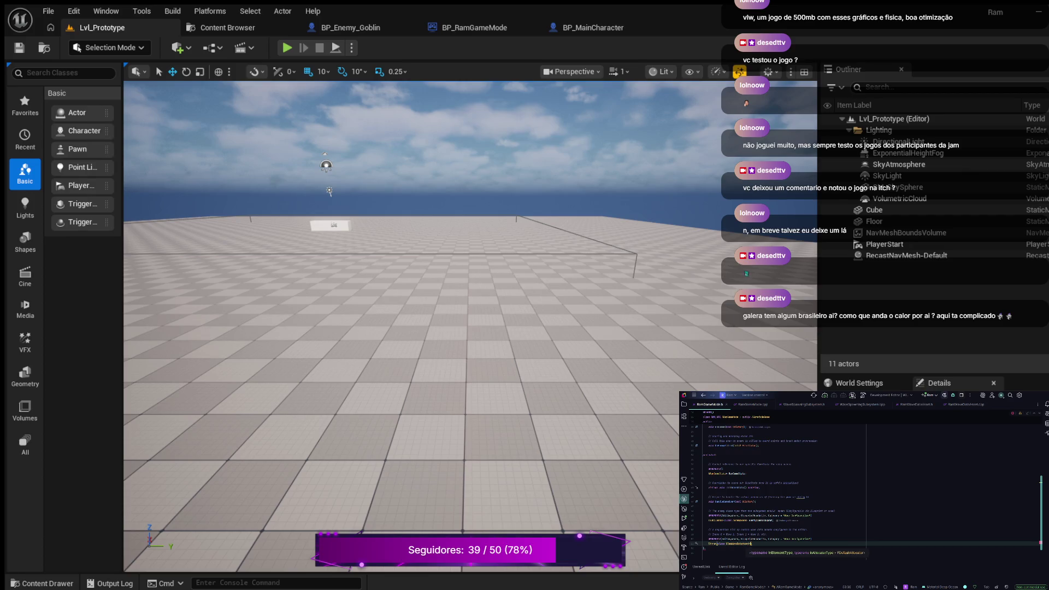
pyautogui.write('>')
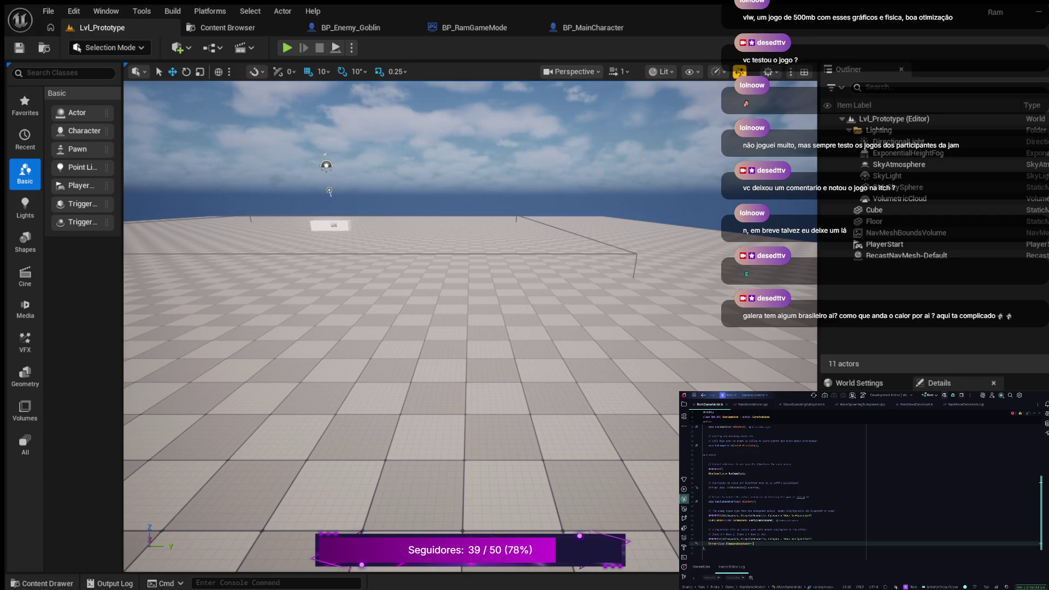
pyautogui.write('ave')
pyautogui.write('List;')
# Comment out the old WaveSpawner line in RamGameMode.cpp
pyautogui.hotkey('ctrl', 'Tab')
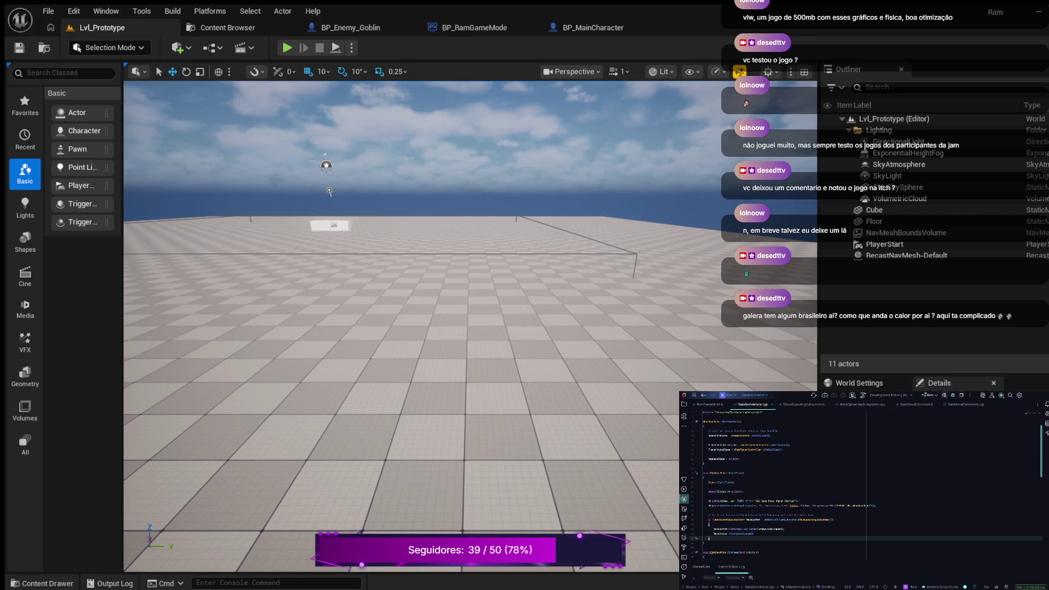
pyautogui.scroll(2, 863, 491)
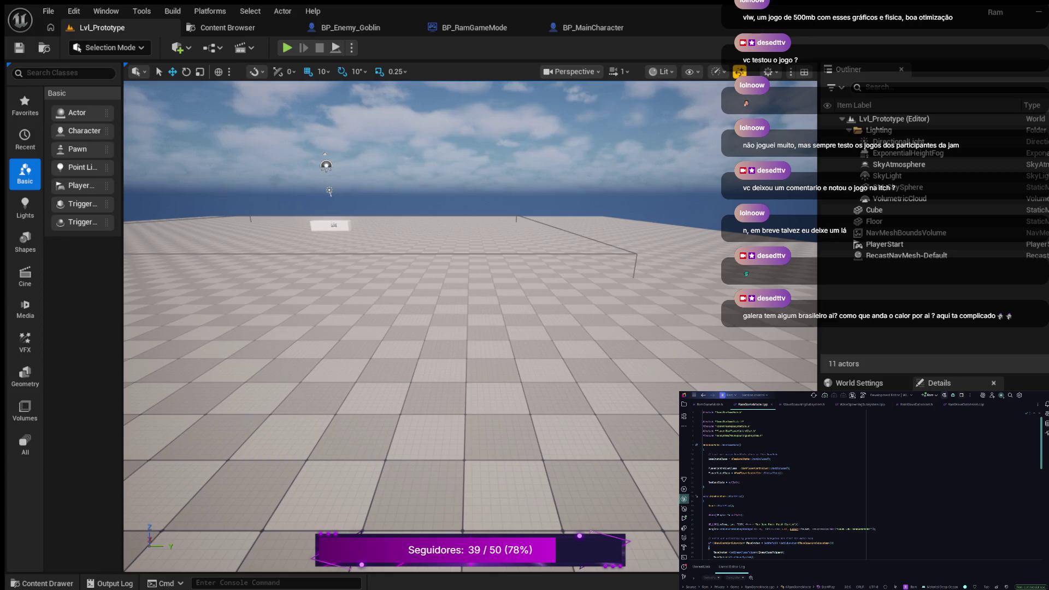
pyautogui.scroll(-2, 863, 492)
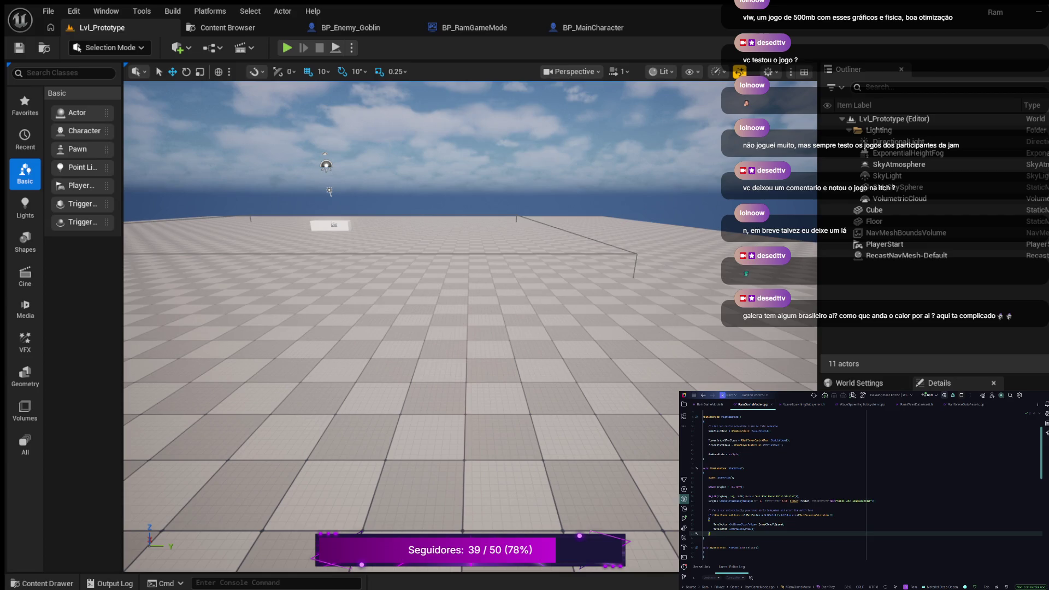
pyautogui.click(785, 524)
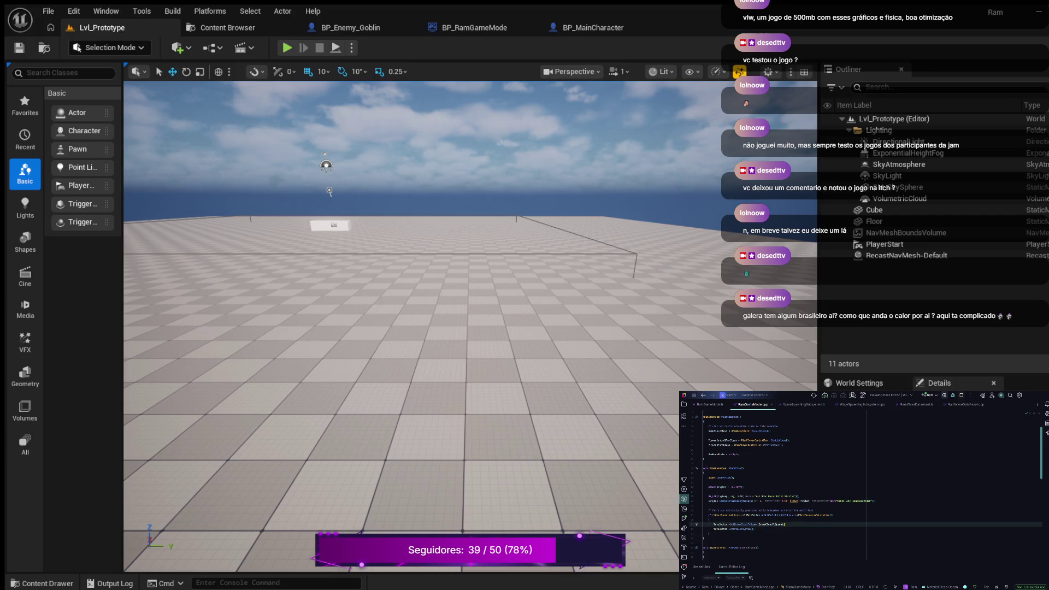
pyautogui.hotkey('ctrl', '/')
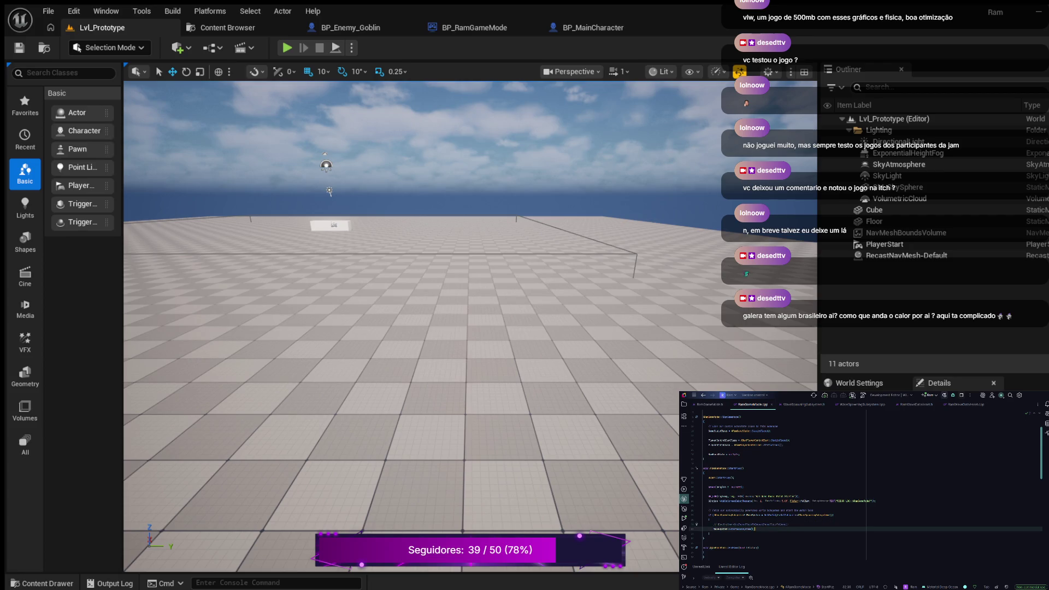
# Add a new WaveSpawner->() call with a Wav… argument, then return to WaveSpawningSubsystem.h
pyautogui.click(754, 525)
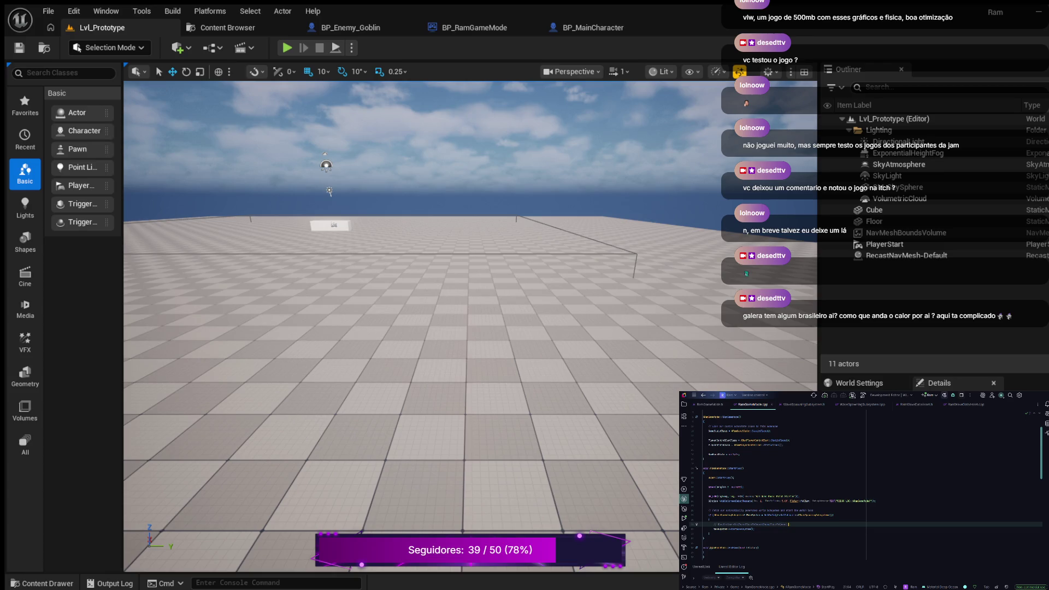
pyautogui.press('Return')
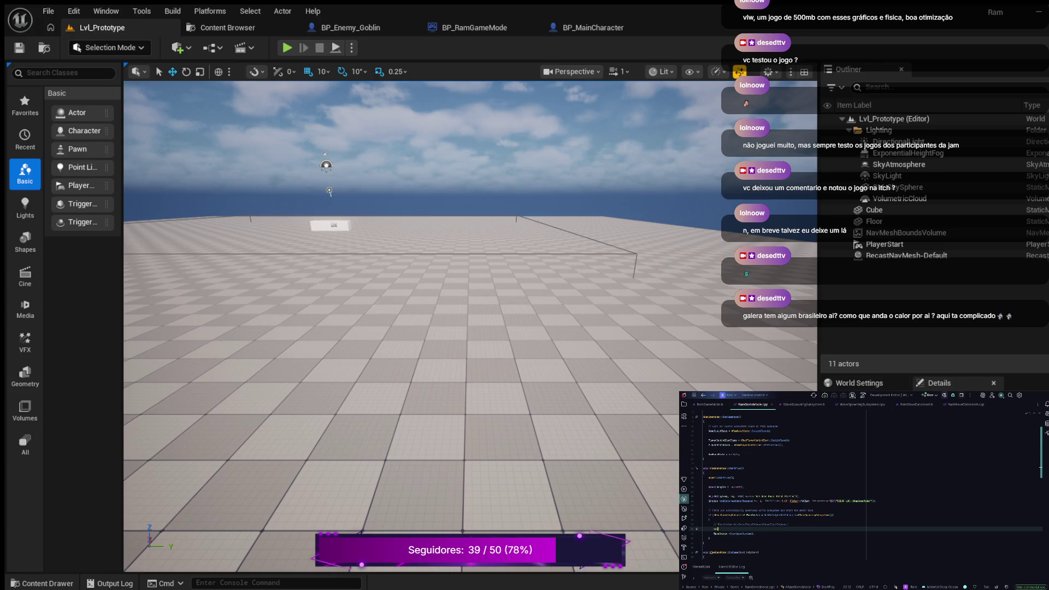
pyautogui.write('veSpawner')
pyautogui.write('->')
pyautogui.write(');')
pyautogui.press('Return')
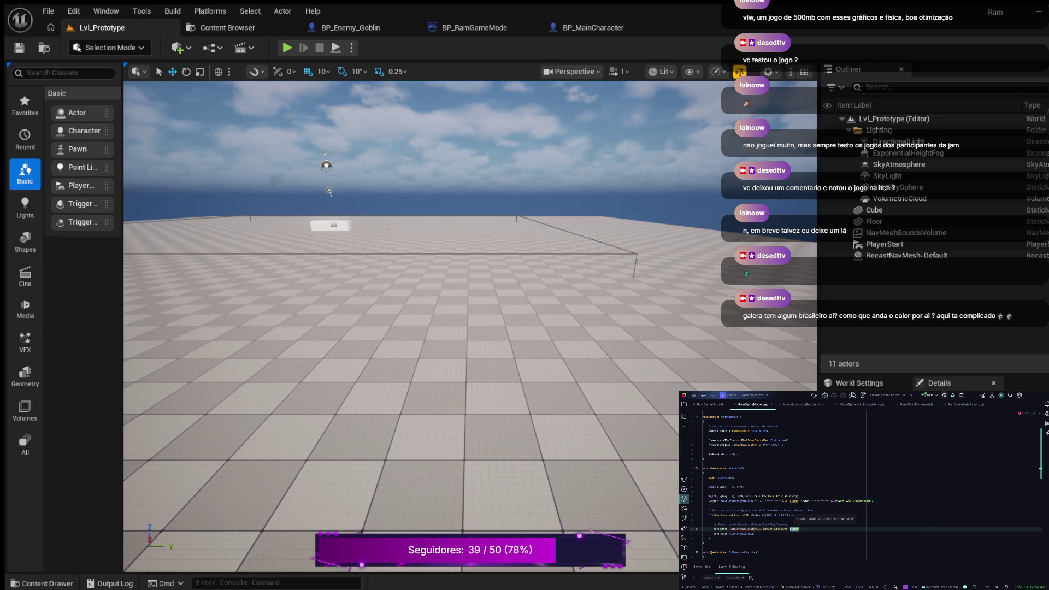
pyautogui.hotkey('ctrl', 'z')
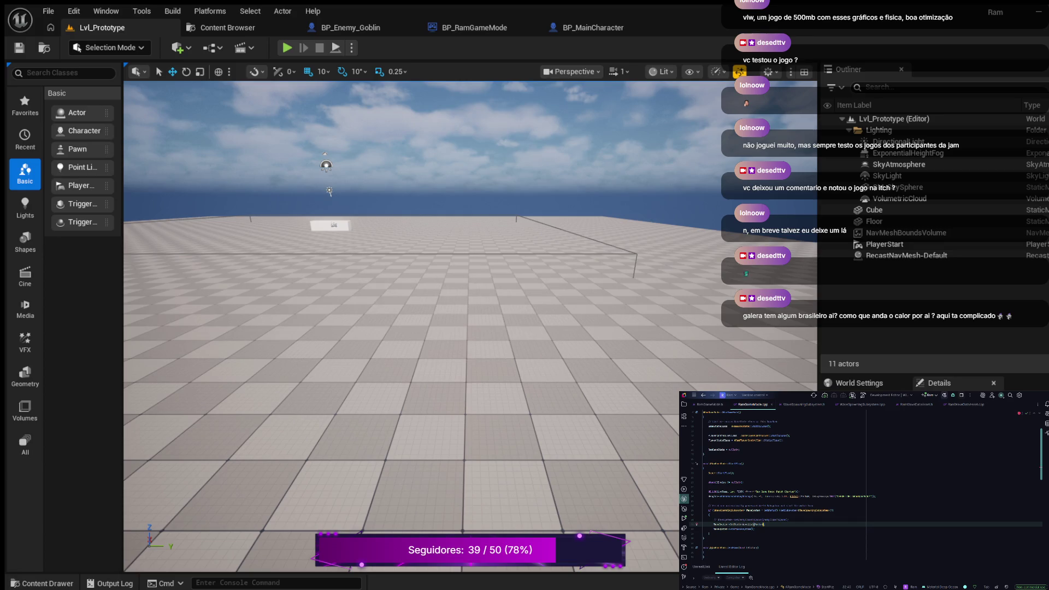
pyautogui.write('Wav')
pyautogui.press('Return')
pyautogui.click(803, 404)
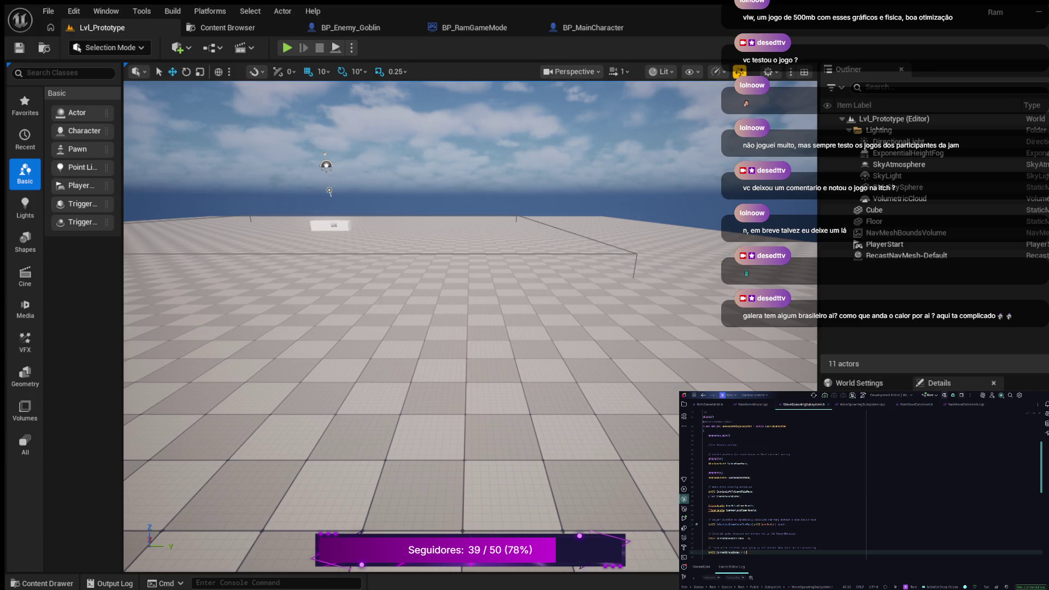
# Below SetEnemyClassToSpawn, add a comment and a new void wave-data function declaration
pyautogui.scroll(-5, 866, 490)
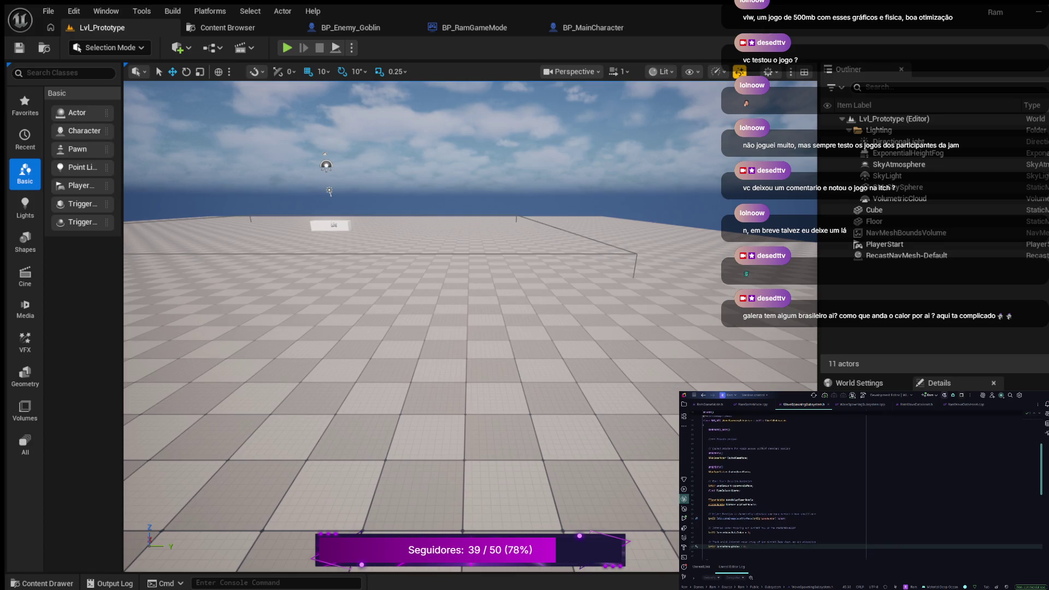
pyautogui.scroll(-3, 865, 490)
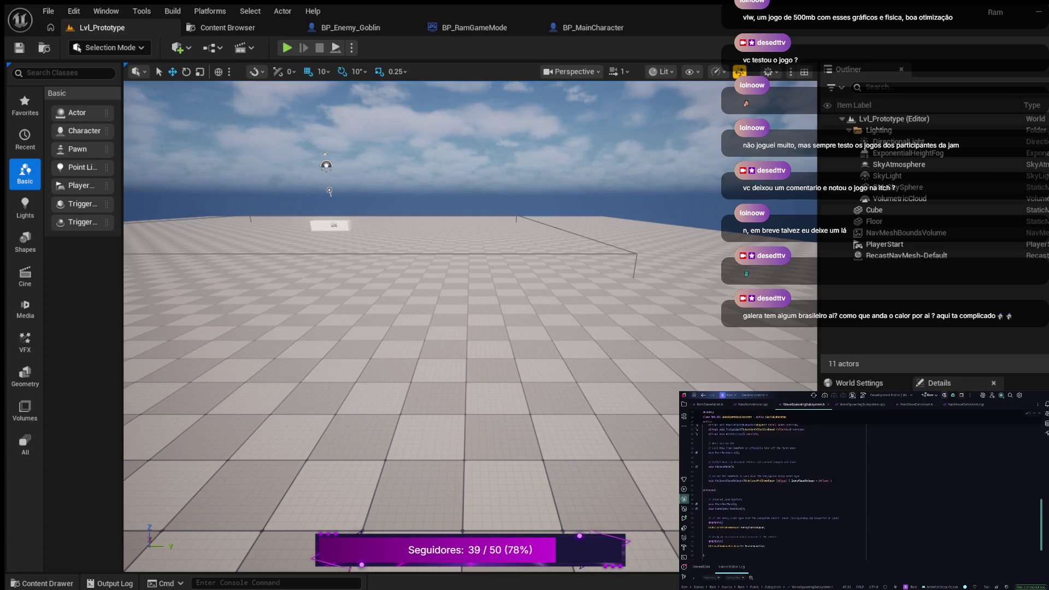
pyautogui.click(832, 483)
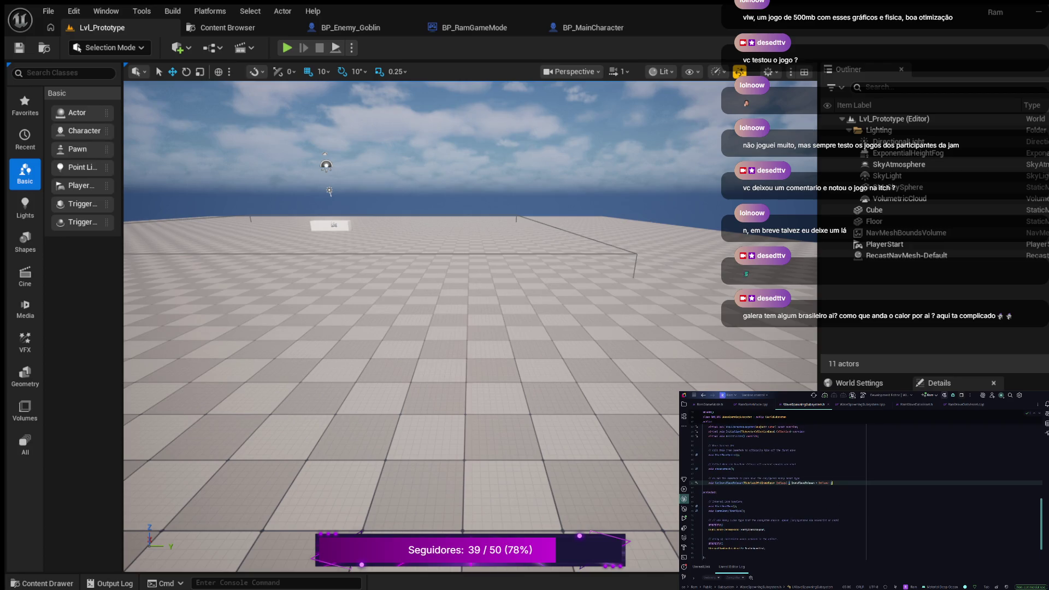
pyautogui.press('Return')
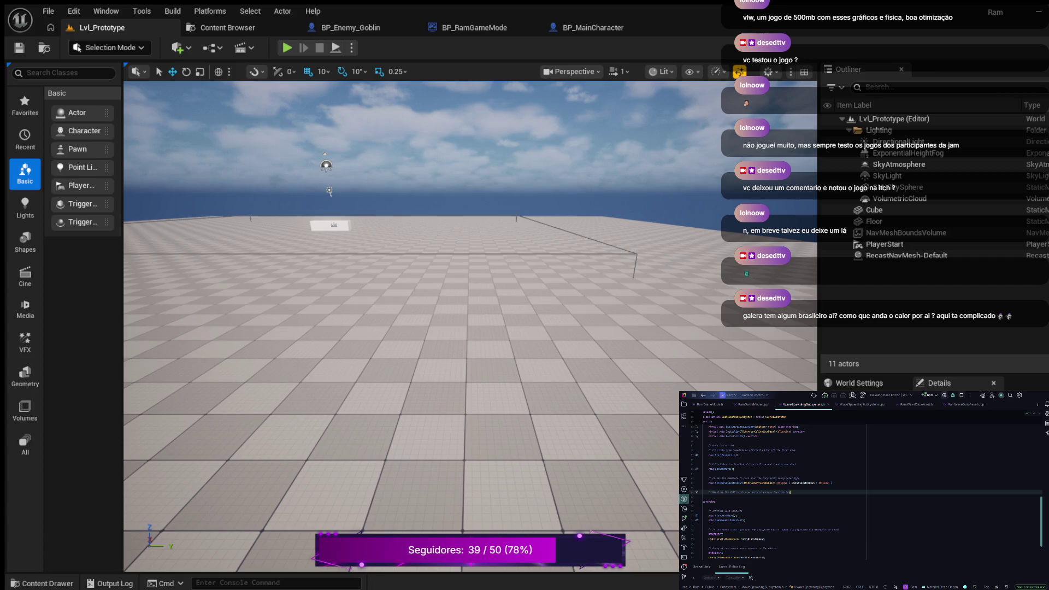
pyautogui.press('Return')
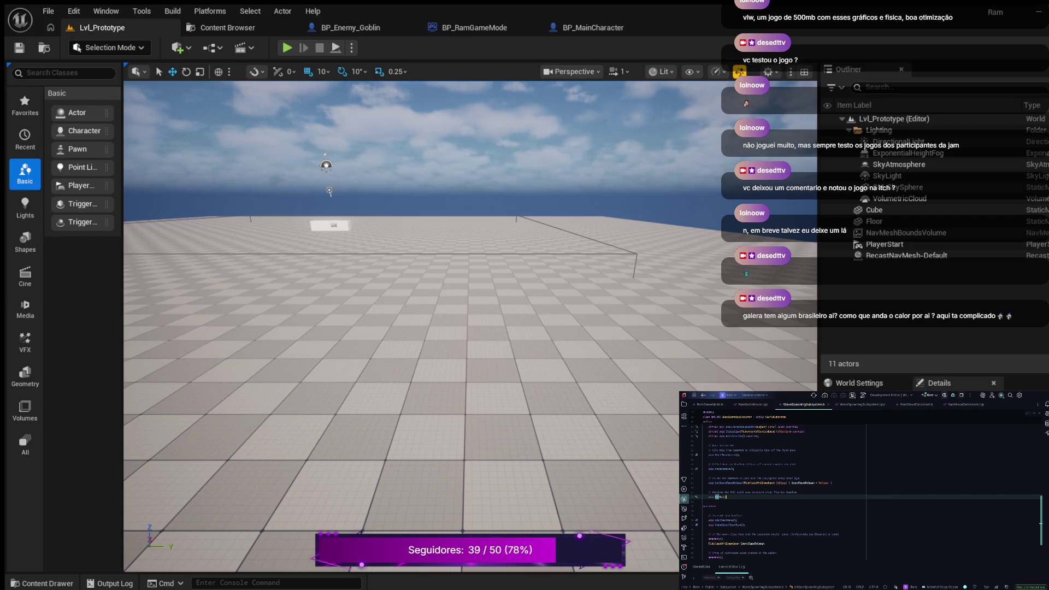
pyautogui.write('nWaveDat')
pyautogui.write('aAs')
pyautogui.click(809, 497)
pyautogui.click(741, 496)
pyautogui.click(751, 497)
pyautogui.click(759, 496)
pyautogui.doubleClick(778, 496)
pyautogui.hotkey('ctrl', 'v')
pyautogui.hotkey('ctrl', 'shift', 'Right')
pyautogui.hotkey('ctrl', 'shift', 'Left')
pyautogui.press('End')
pyautogui.click(738, 496)
pyautogui.write(';')
pyautogui.press('Return')
pyautogui.press('BackSpace')
pyautogui.hotkey('ctrl', 'Tab')
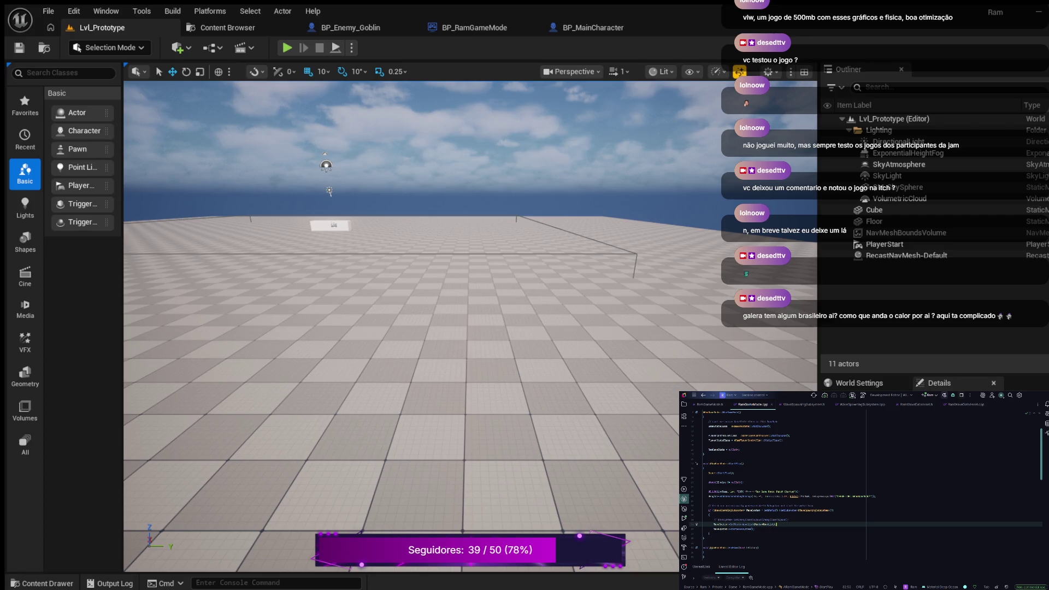
pyautogui.click(860, 405)
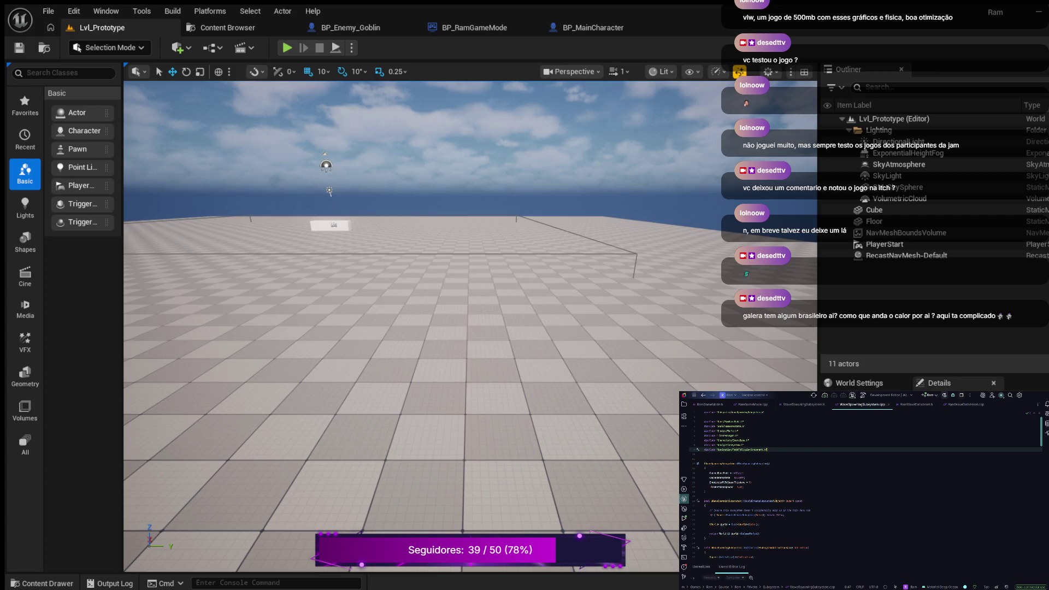
# Comment out one wave-code line and add a CurrentWaveIndex = 0; line after the earlier line
pyautogui.click(744, 487)
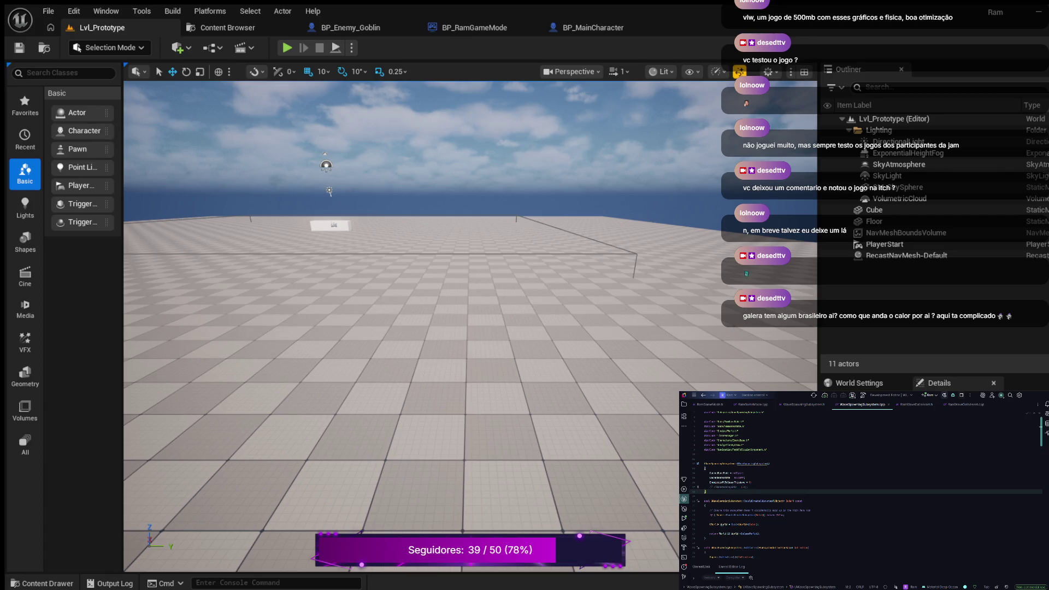
pyautogui.hotkey('ctrl', '/')
pyautogui.doubleClick(720, 477)
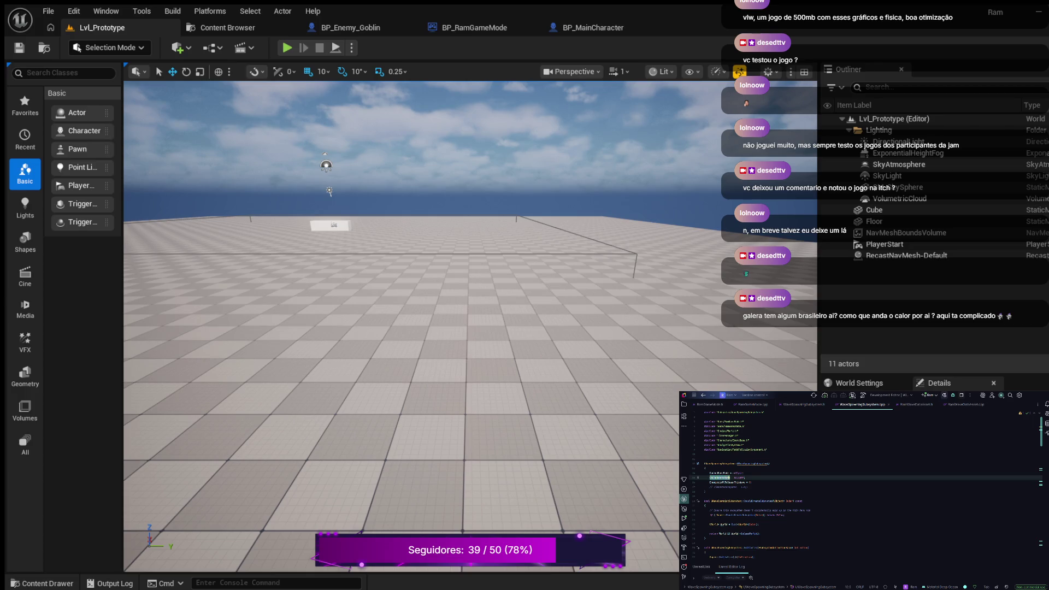
pyautogui.press('End')
pyautogui.press('Return')
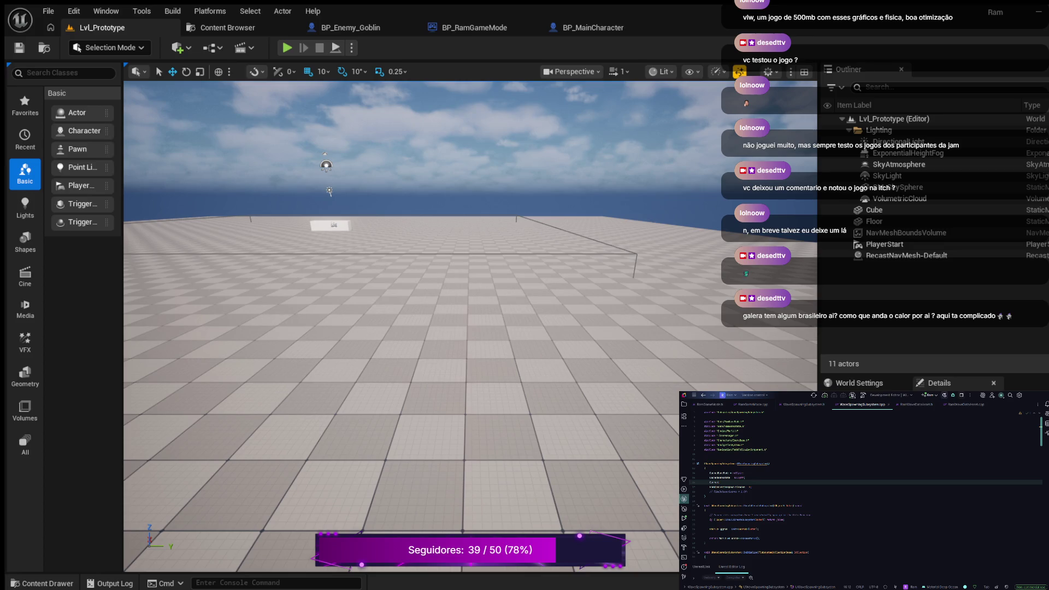
pyautogui.write('veIndex')
pyautogui.press('Return')
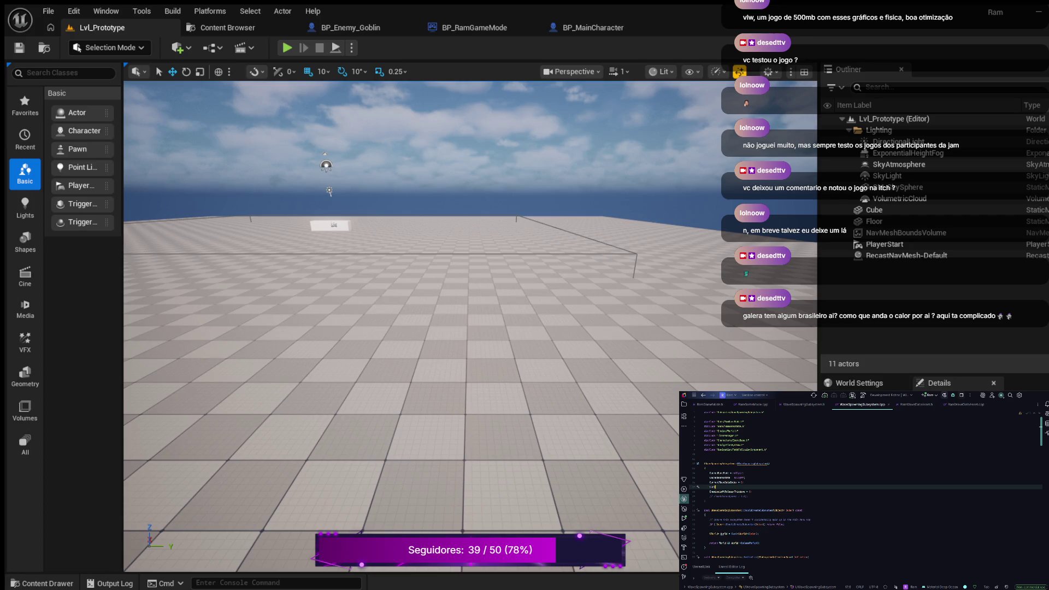
pyautogui.press('Return')
# Leave the existing four-line if-block unchanged and start a new if() block with expanded braces
pyautogui.scroll(-7, 863, 491)
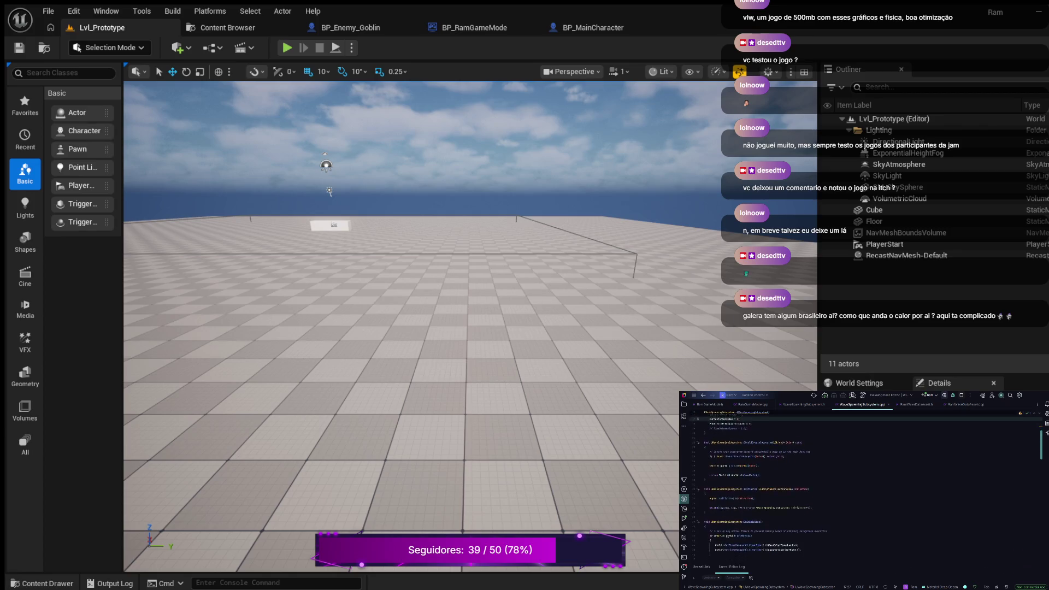
pyautogui.scroll(-5, 863, 492)
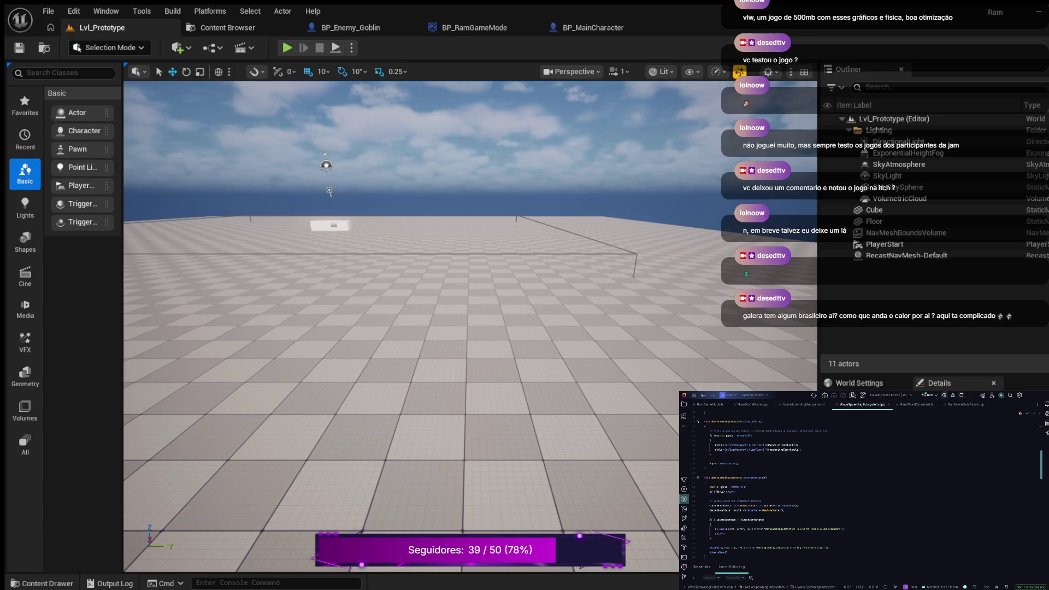
pyautogui.scroll(-2, 863, 491)
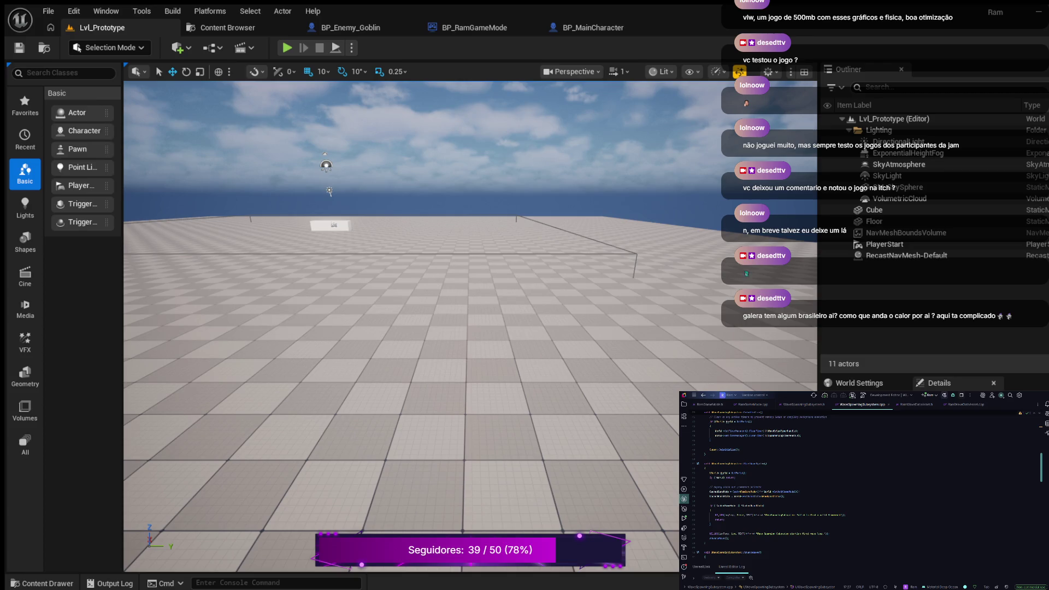
pyautogui.moveTo(710, 523); pyautogui.dragTo(709, 505)
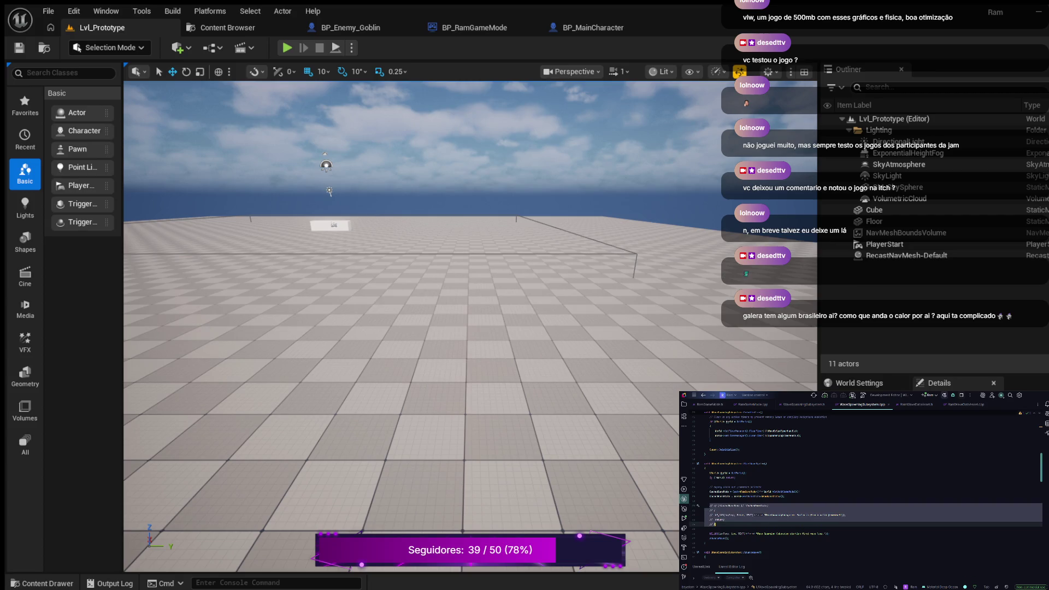
pyautogui.hotkey('ctrl', '/')
pyautogui.hotkey('ctrl', 'z')
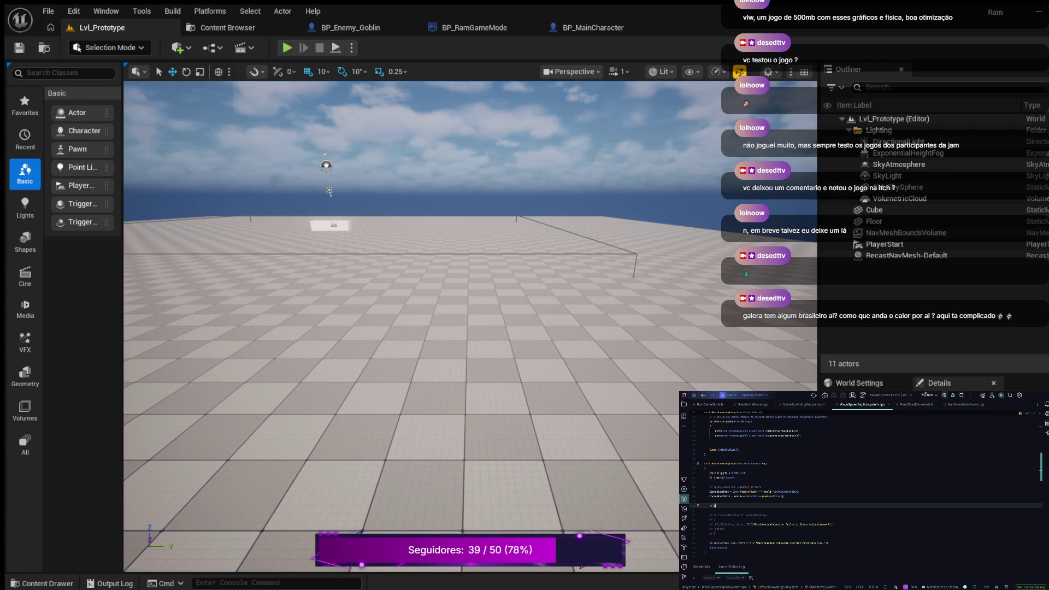
pyautogui.write('if')
pyautogui.write('(')
pyautogui.press('Return')
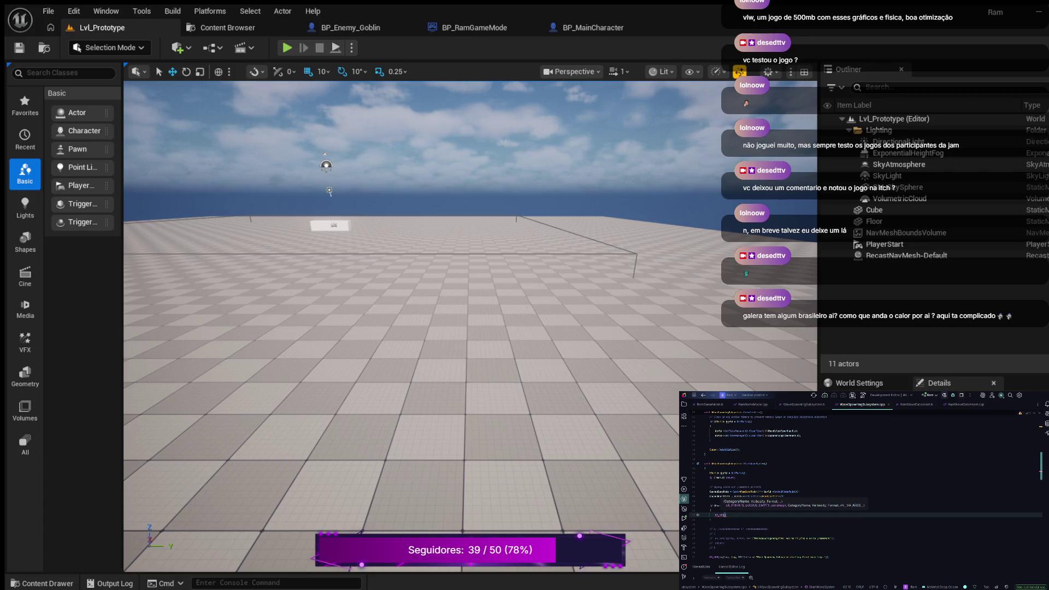
# Inside the if-block, UE_LOG(LogTemp, Error) 'Starting Wave %d WaveStarting ta falh', then return;
pyautogui.write('LogTemp, ')
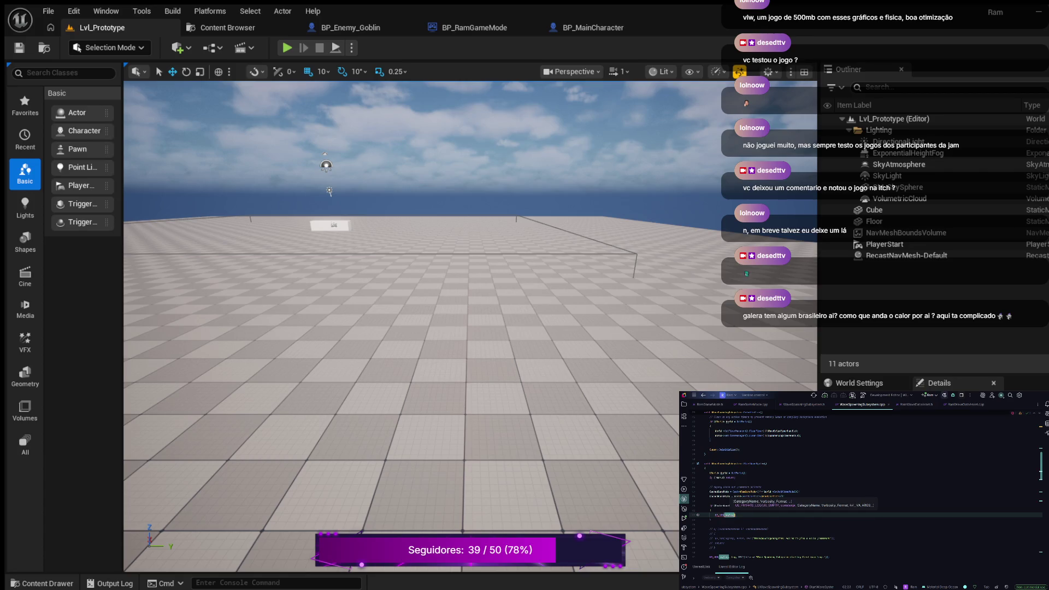
pyautogui.write('Error, TEXT(')
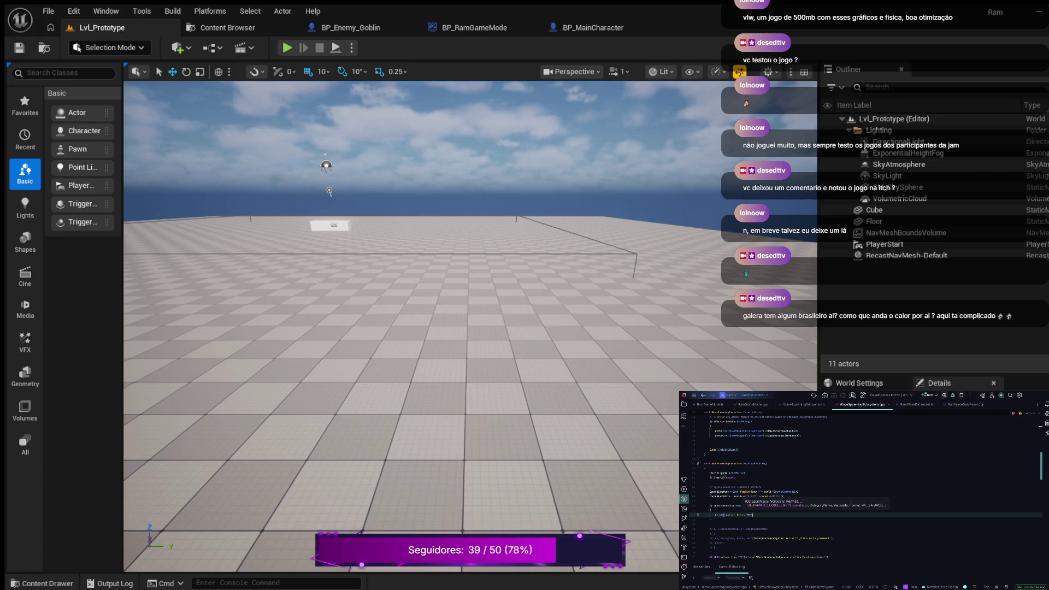
pyautogui.write('Starting')
pyautogui.write(' Wave')
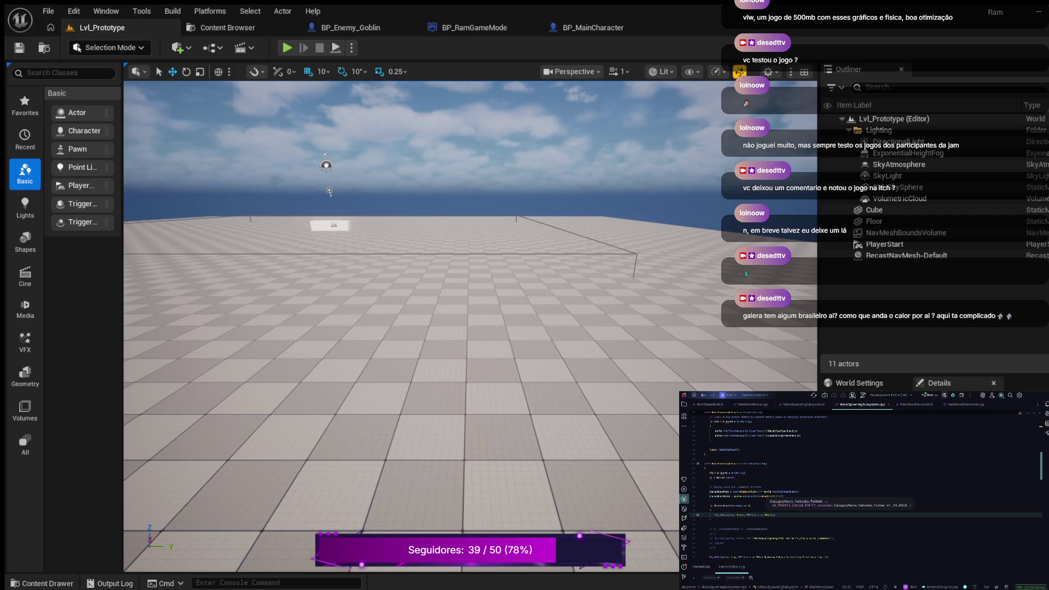
pyautogui.write(' %d')
pyautogui.write(' Wave')
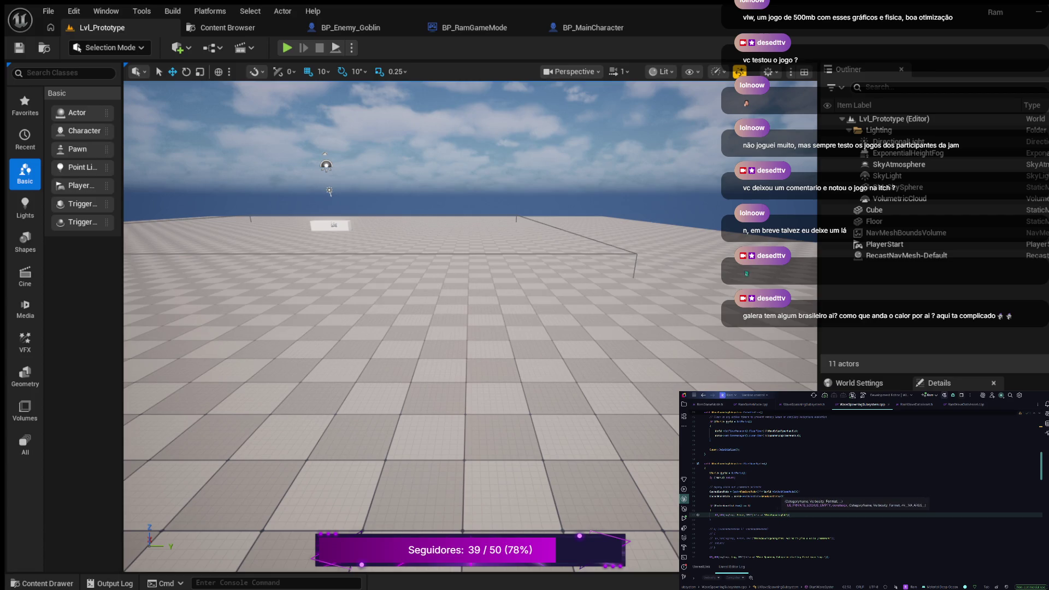
pyautogui.write('Star')
pyautogui.write('ting')
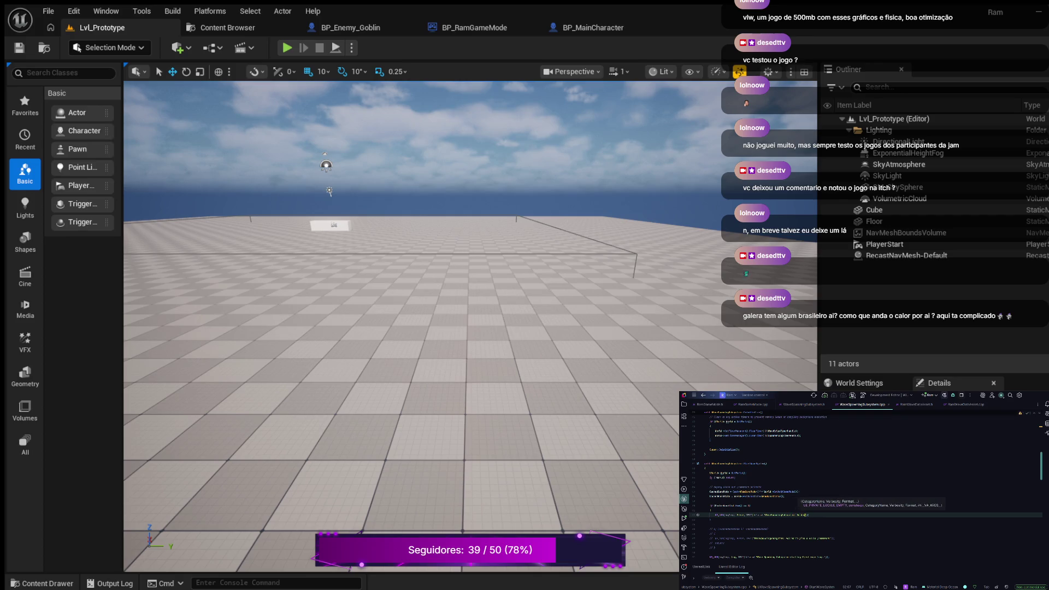
pyautogui.write(' ta f')
pyautogui.write('a')
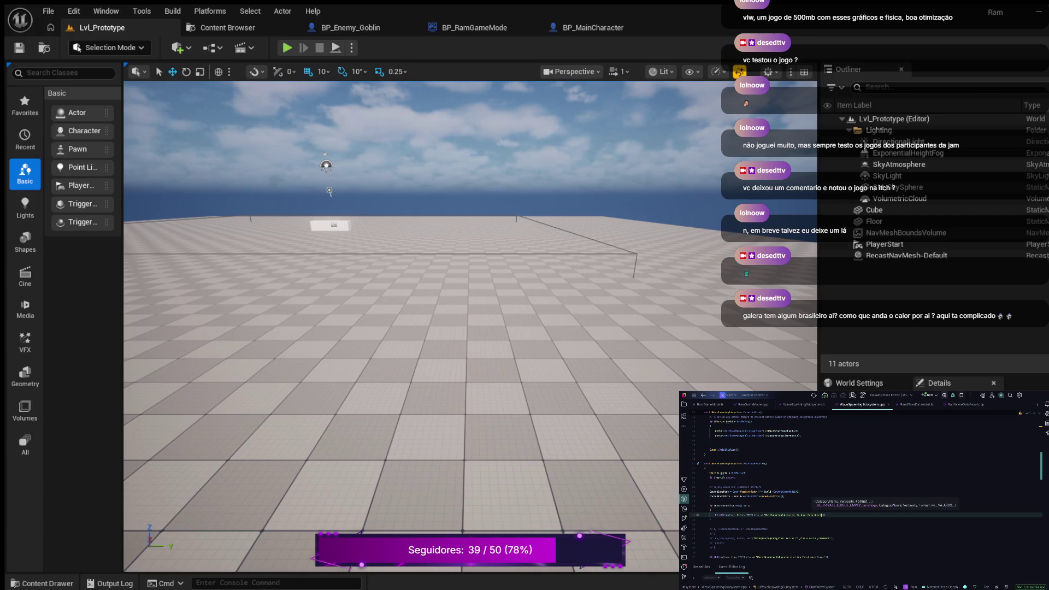
pyautogui.write('lh')
pyautogui.press('Escape')
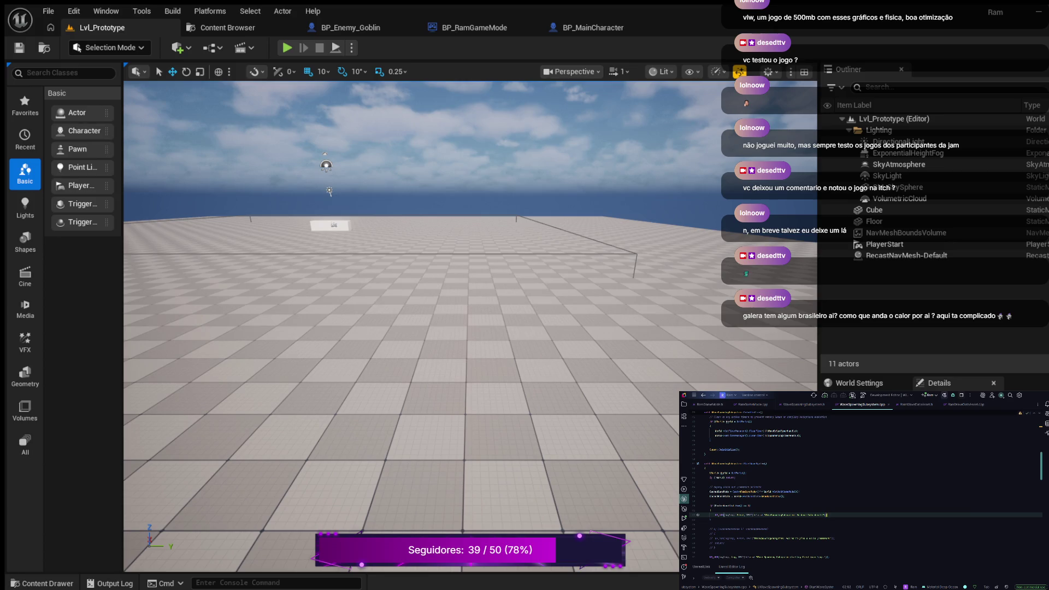
pyautogui.press('Return')
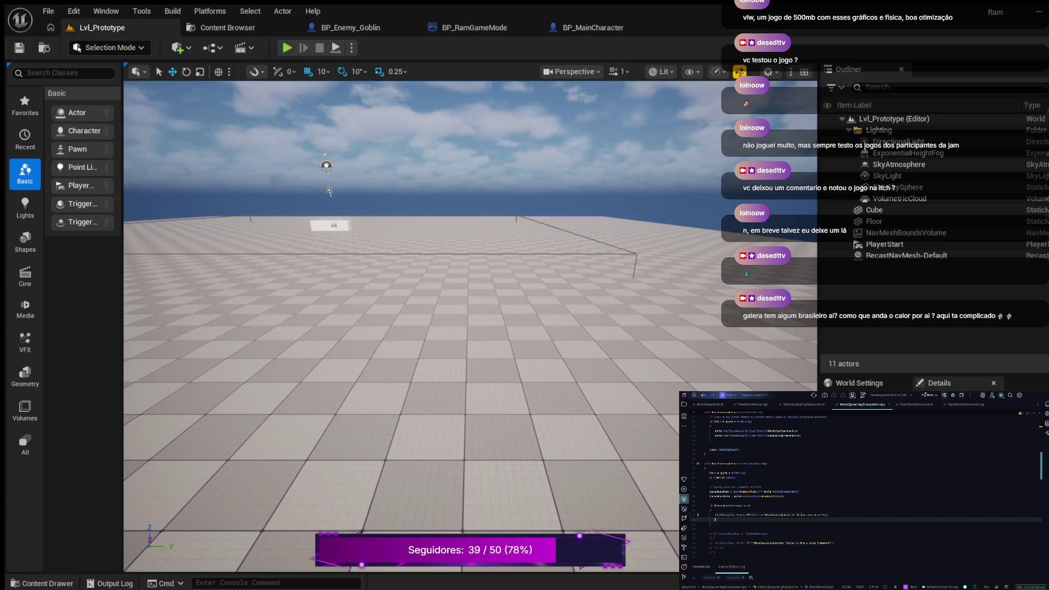
pyautogui.write('return;')
# Add a CurrentWaveIndex = 0; line further down the file
pyautogui.scroll(-3, 865, 481)
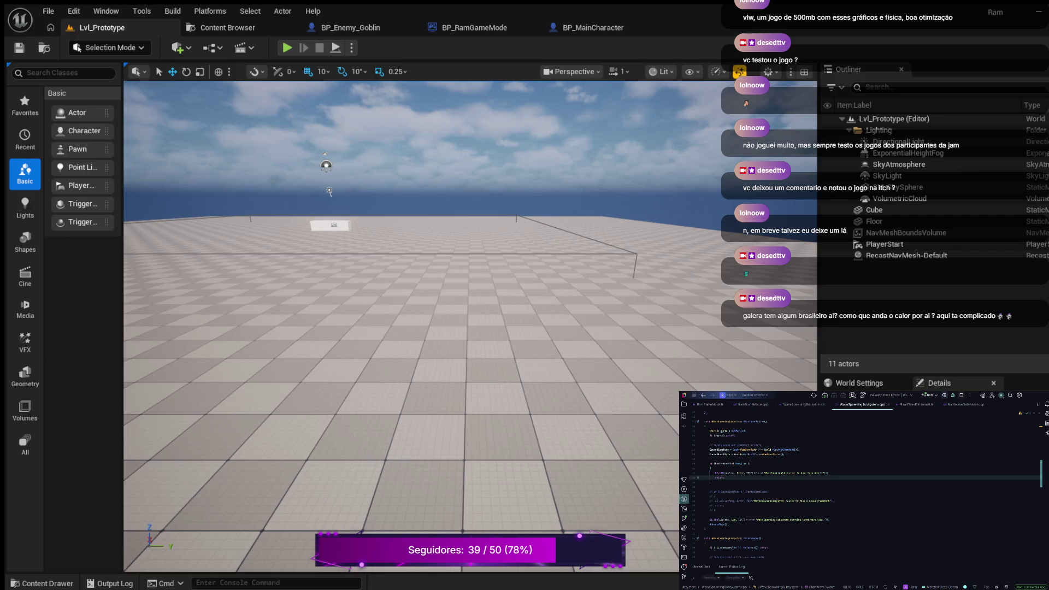
pyautogui.click(830, 519)
pyautogui.press('Return')
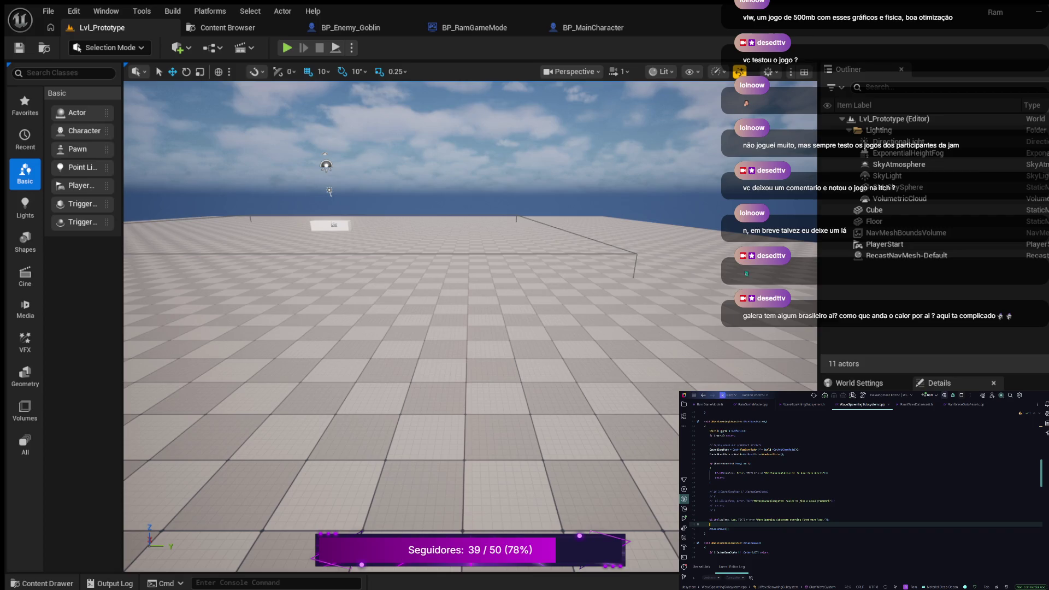
pyautogui.write('Curr')
pyautogui.press('Tab')
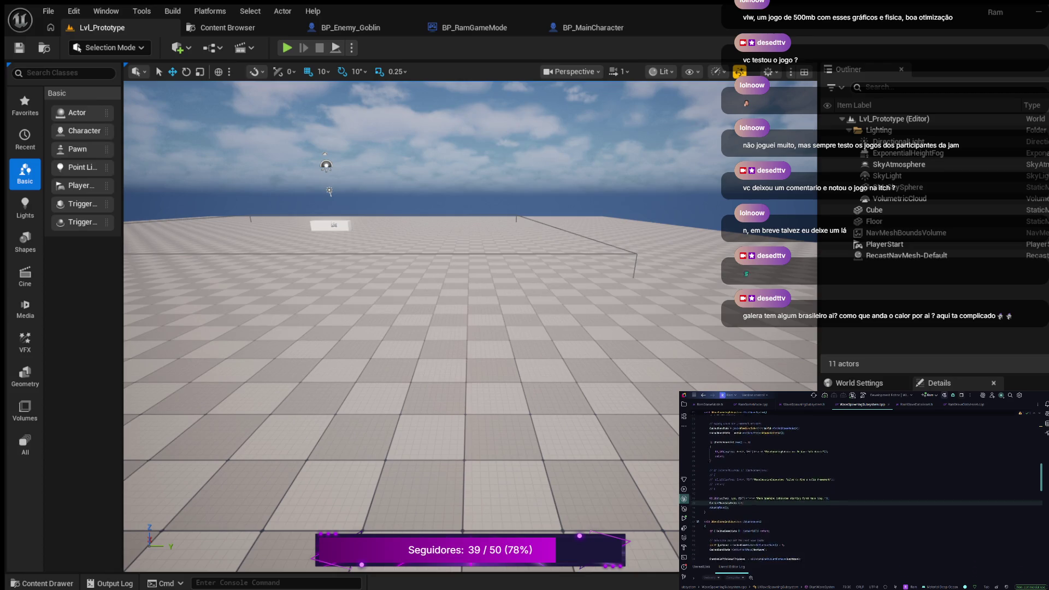
# Append '. + In' to the end of the UE_LOG error line in the if-block
pyautogui.click(739, 492)
pyautogui.click(711, 500)
pyautogui.click(711, 469)
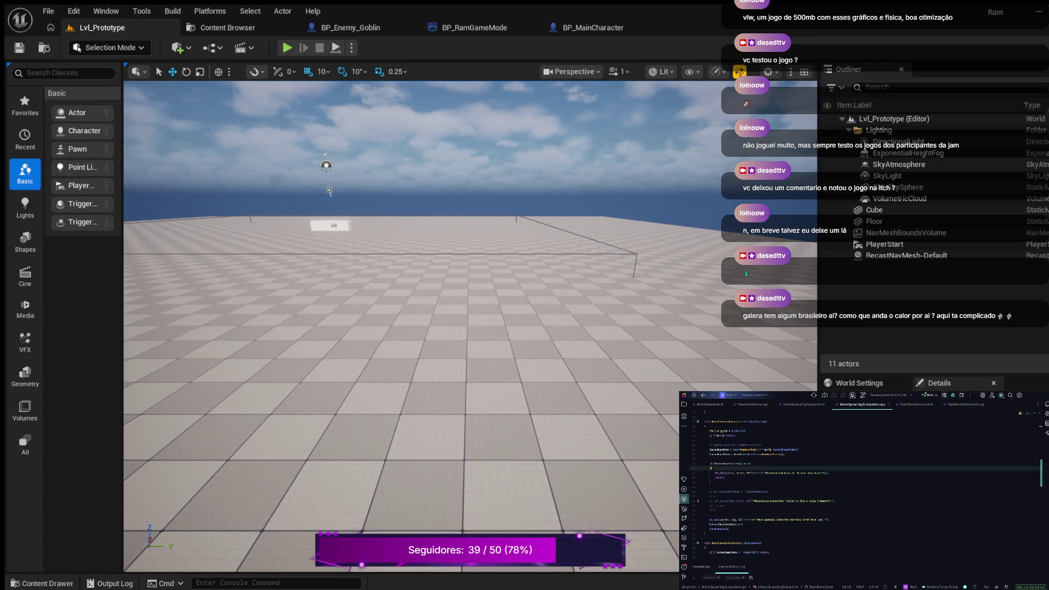
pyautogui.click(730, 473)
pyautogui.click(828, 472)
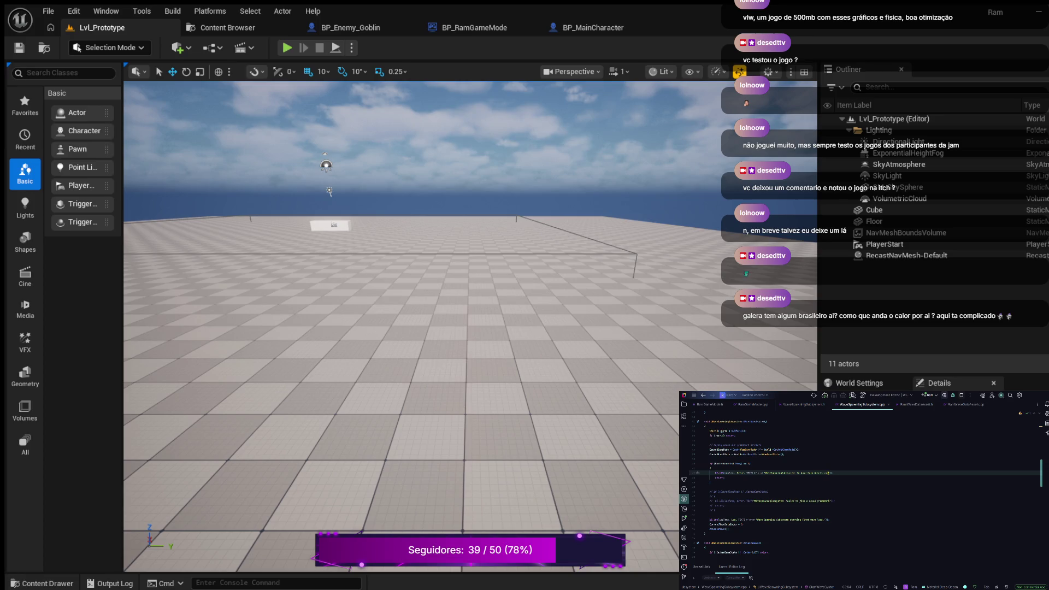
pyautogui.write('.')
pyautogui.write(' + In')
pyautogui.scroll(-2, 863, 487)
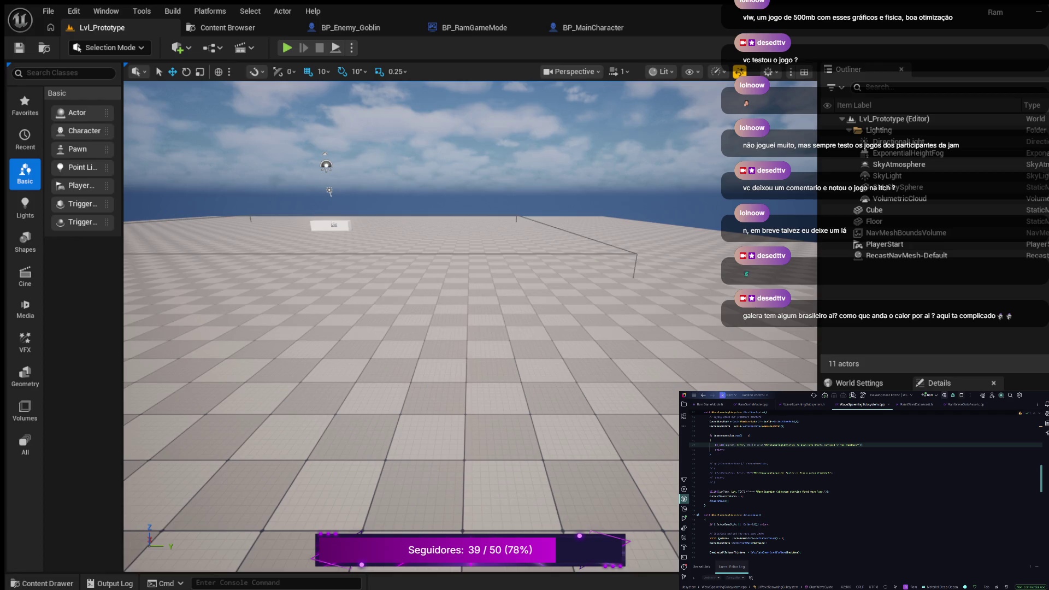
# After the AdvanceWave guard line, add a comment and an autocompleted line starting with f
pyautogui.click(820, 492)
pyautogui.scroll(2, 863, 486)
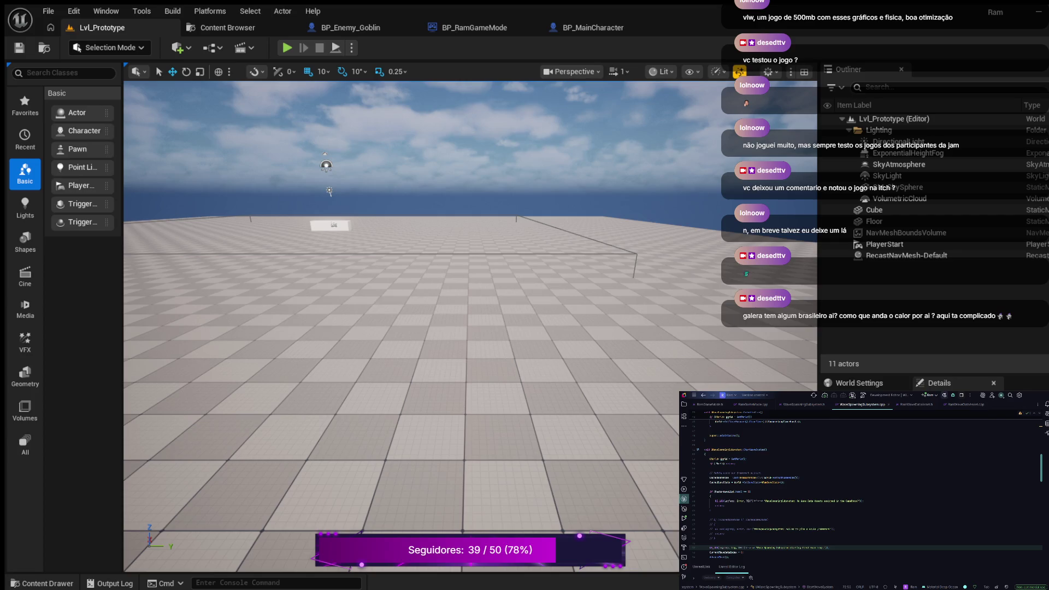
pyautogui.scroll(-3, 863, 487)
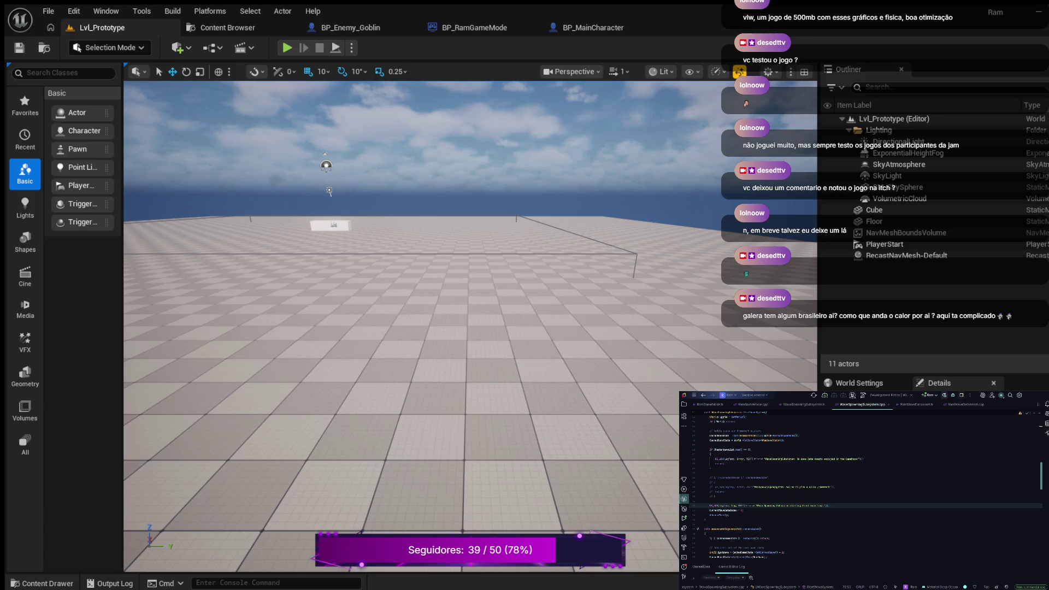
pyautogui.scroll(-4, 865, 488)
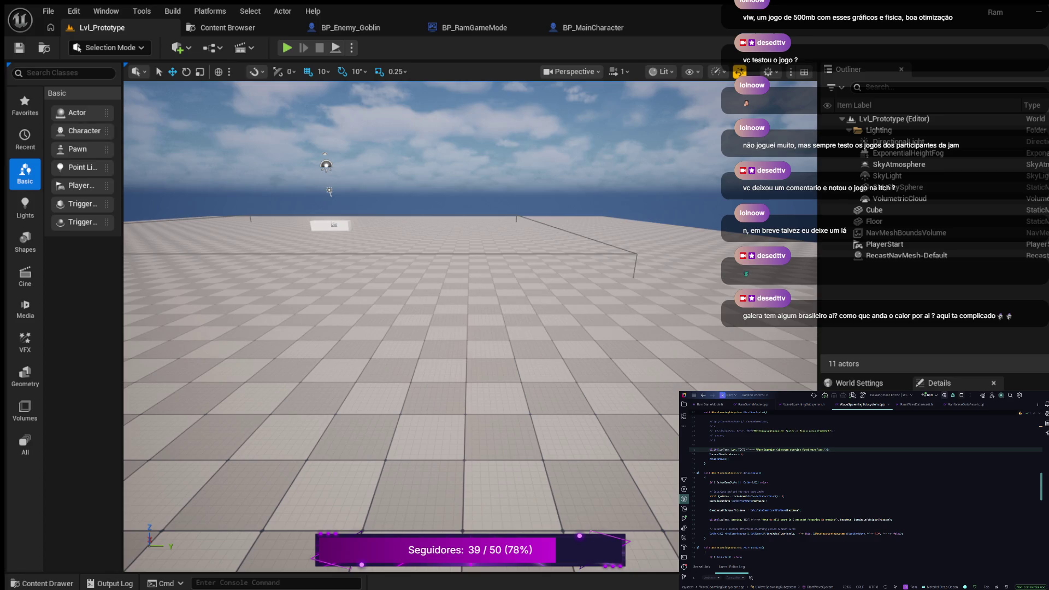
pyautogui.click(770, 483)
pyautogui.press('Return')
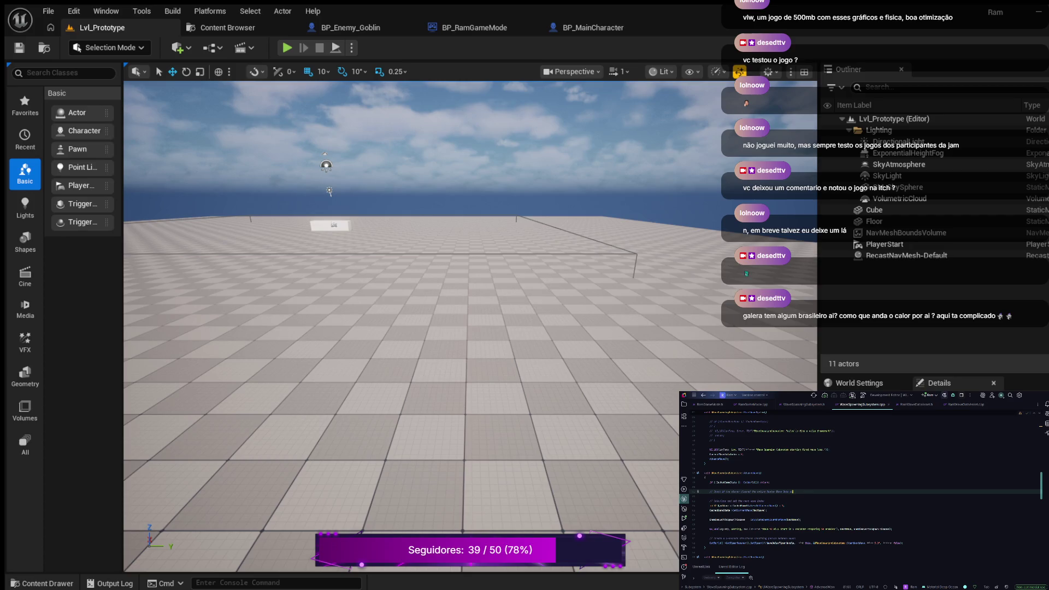
pyautogui.press('Return')
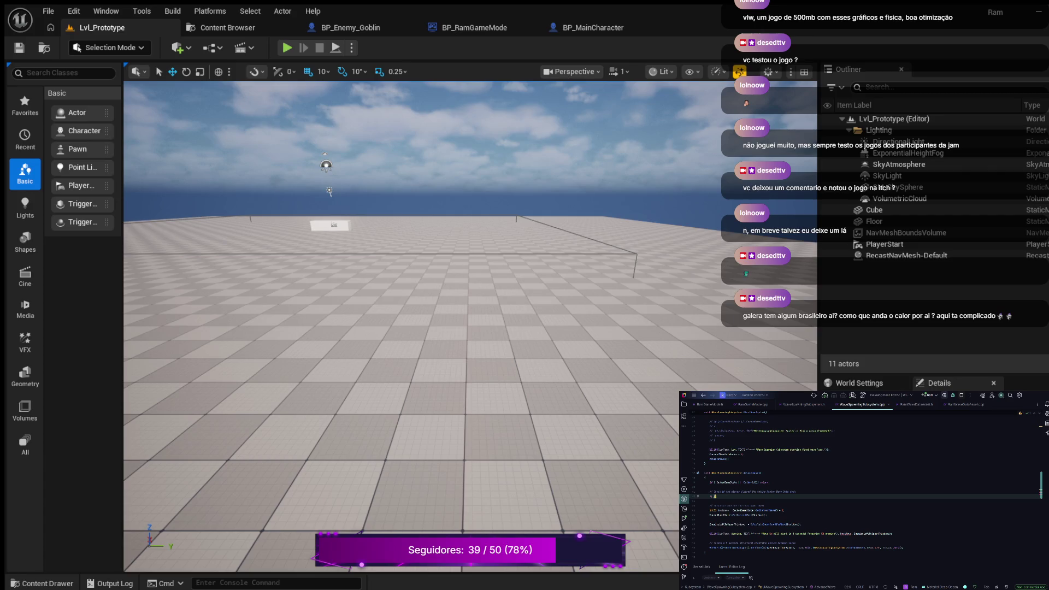
pyautogui.write('f')
pyautogui.press('Tab')
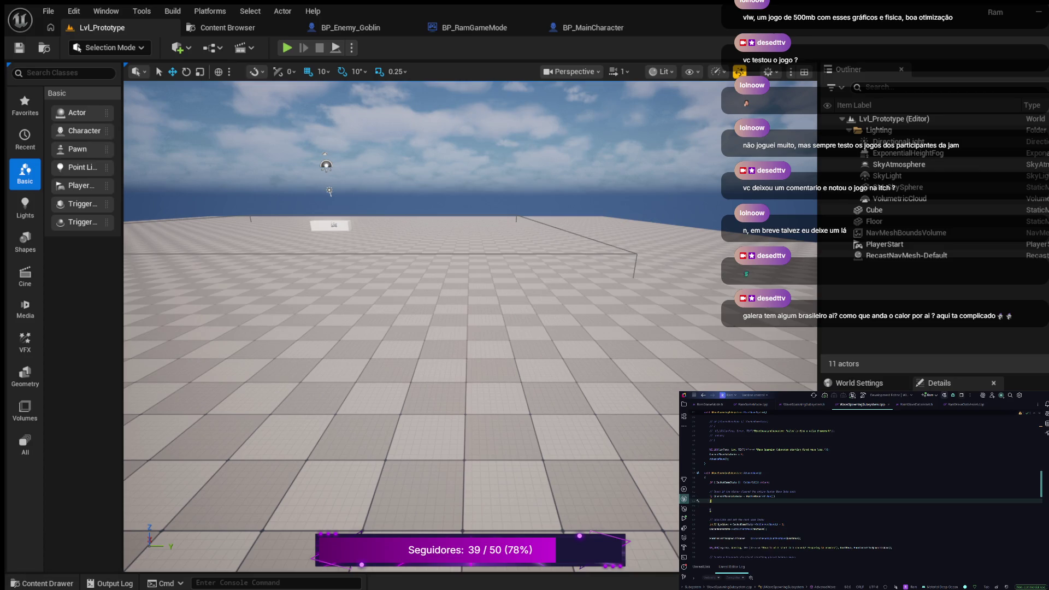
# On the empty line, write UE_LOG(Temp, Warning, ("WavawSubsystem: %s"), *G…) printing the subsystem name
pyautogui.doubleClick(728, 496)
pyautogui.click(745, 496)
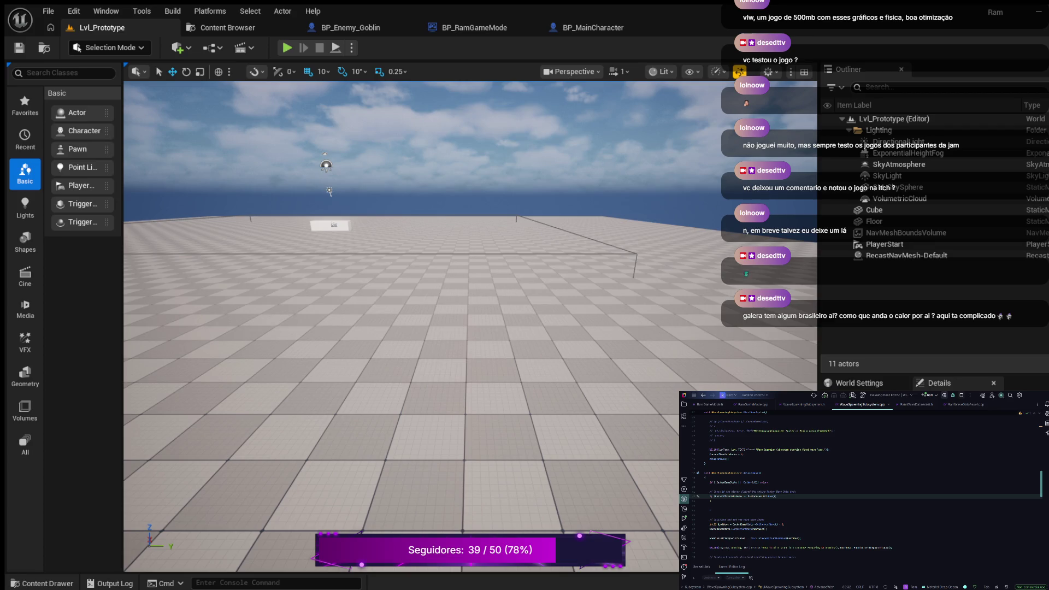
pyautogui.click(715, 505)
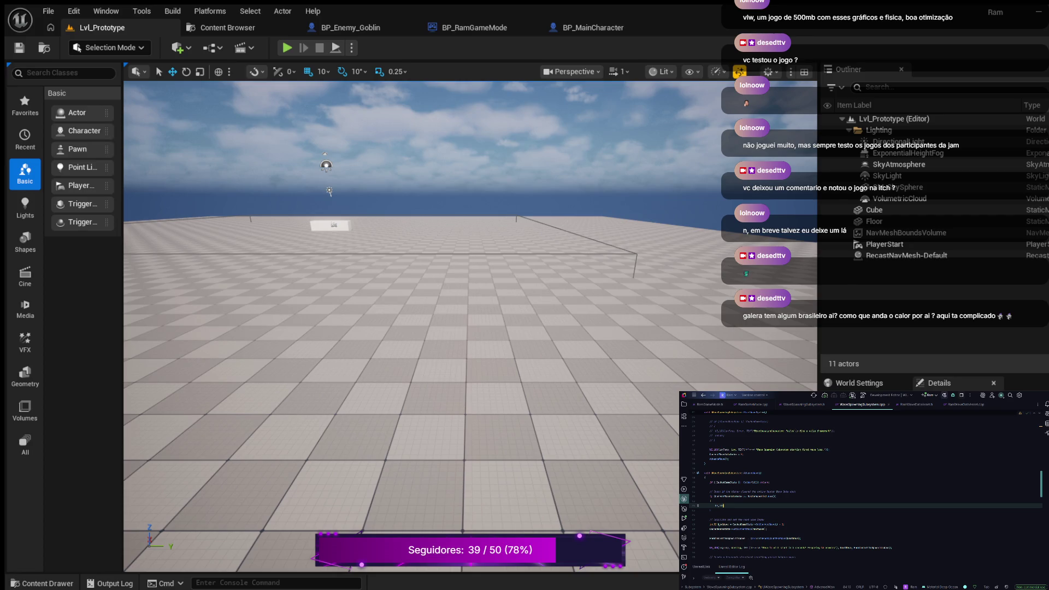
pyautogui.write('(')
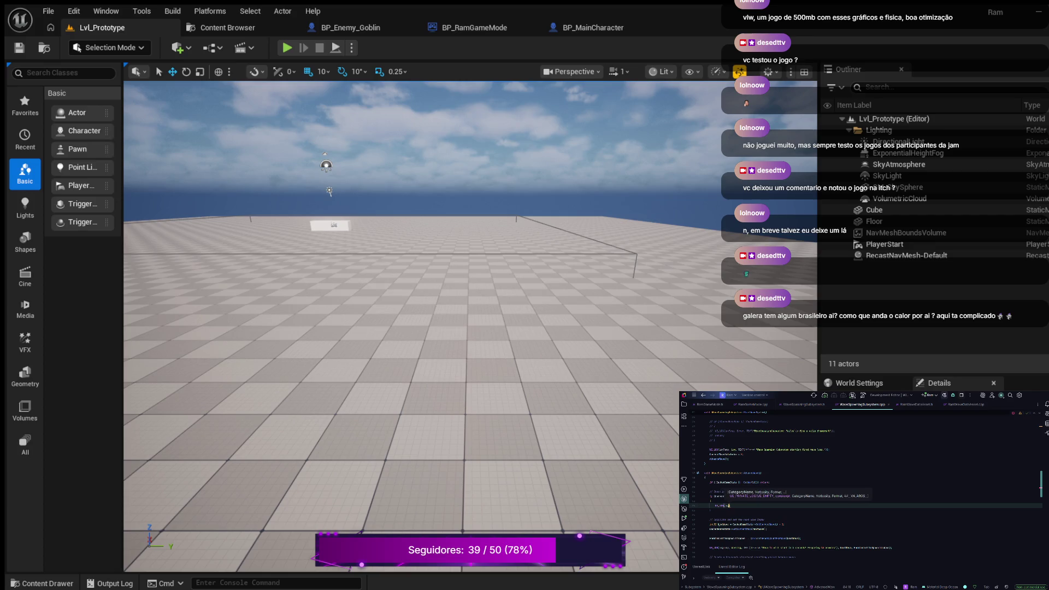
pyautogui.write('Temp, ')
pyautogui.write('Warning, ')
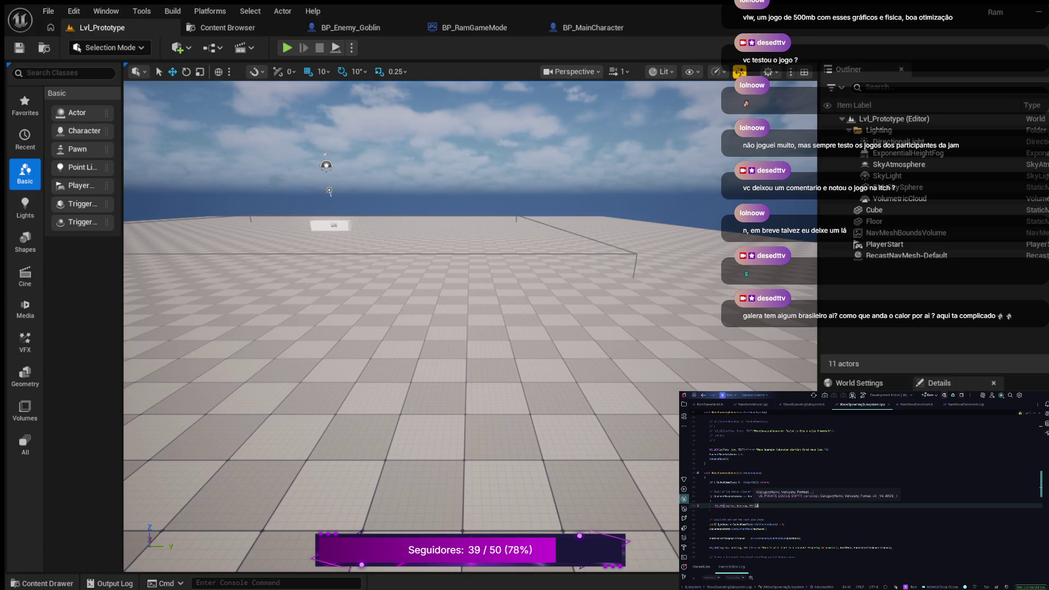
pyautogui.write('("')
pyautogui.write('Wav')
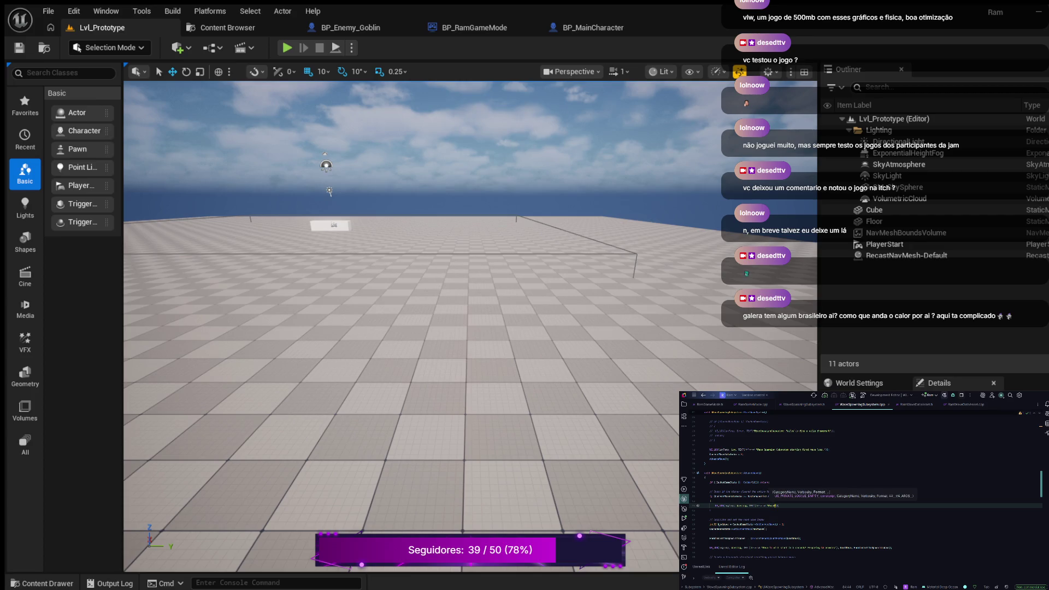
pyautogui.write('aw')
pyautogui.write('Sub')
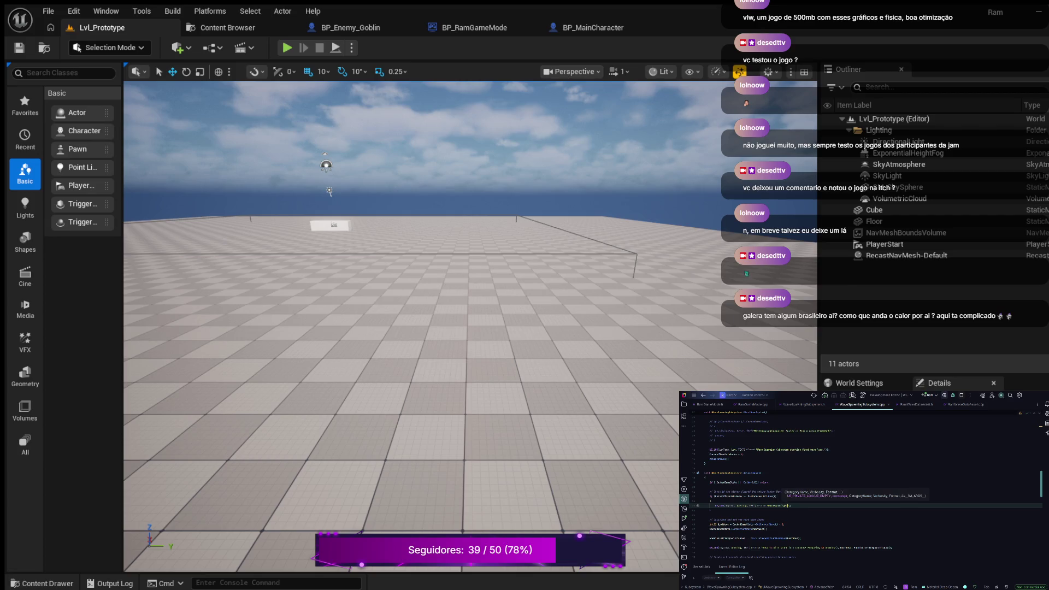
pyautogui.write('system: ')
pyautogui.write('%')
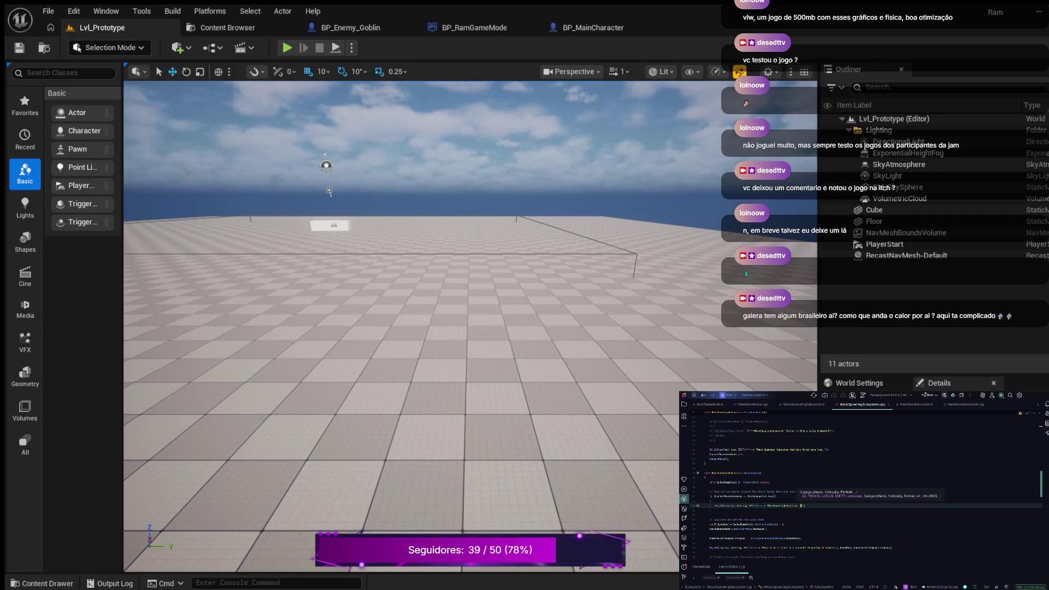
pyautogui.write('s"), ')
pyautogui.write('*G')
pyautogui.press('Return')
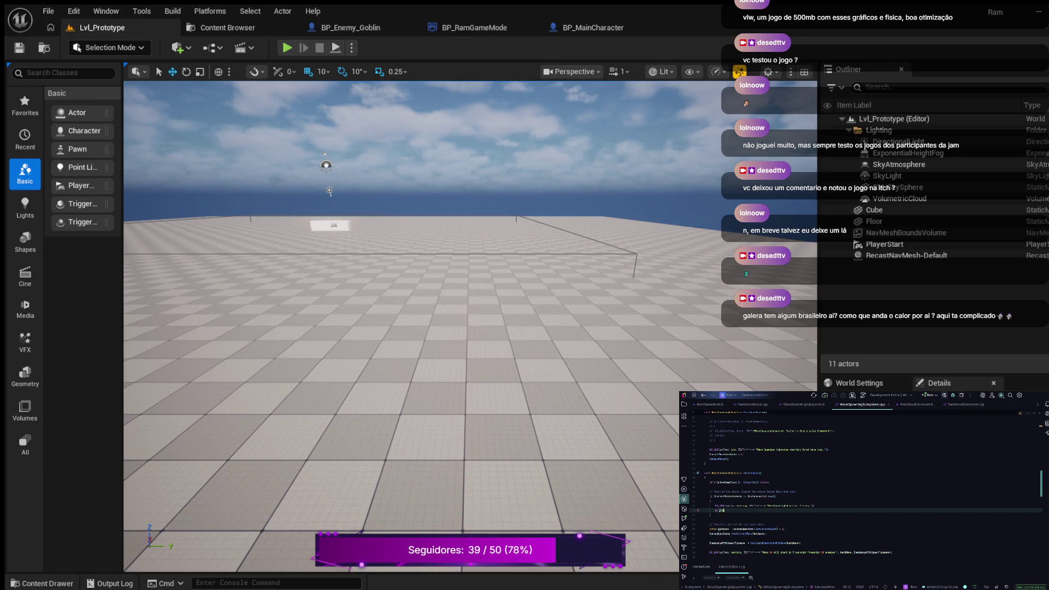
# Type CachedGameState and expand the cast live template into the full cast code
pyautogui.write('CachedGameState')
pyautogui.press('Return')
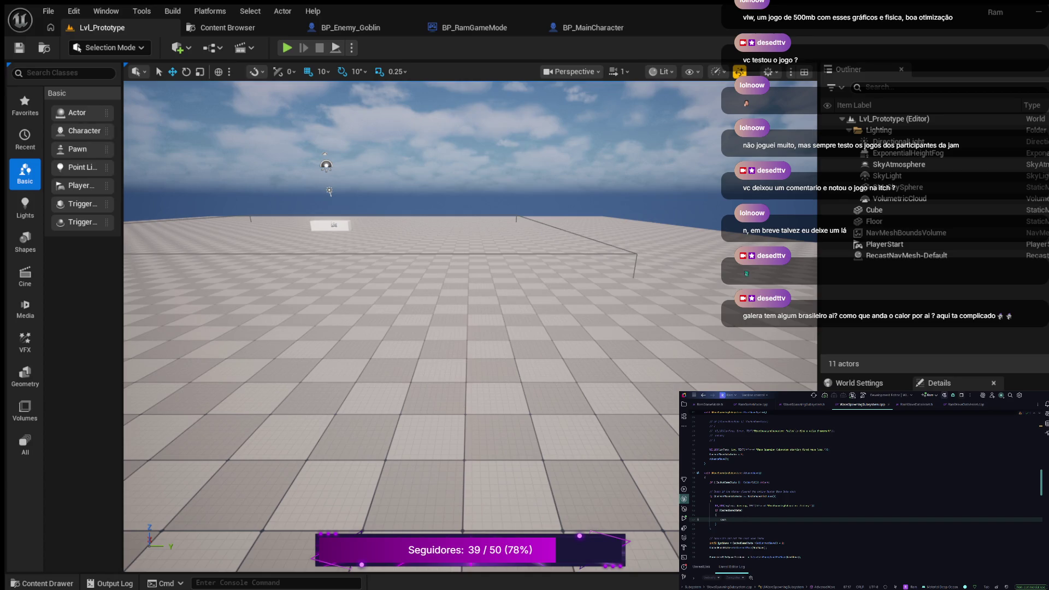
pyautogui.press('Tab')
# Inside the if (CachedGameState) block, call CachedGameState->Increase
pyautogui.click(733, 510)
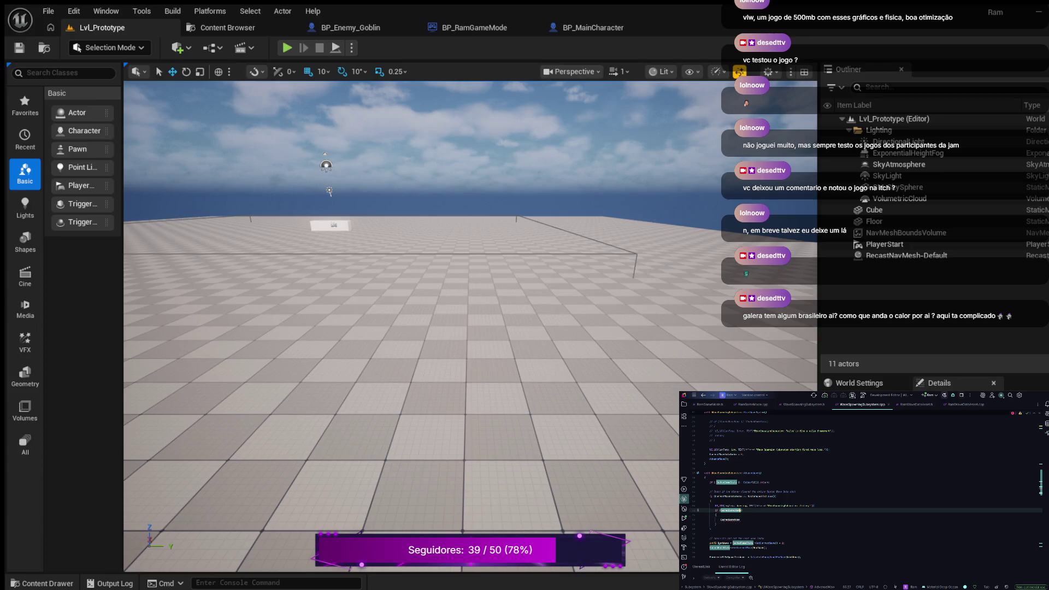
pyautogui.click(720, 511)
pyautogui.click(732, 510)
pyautogui.click(732, 520)
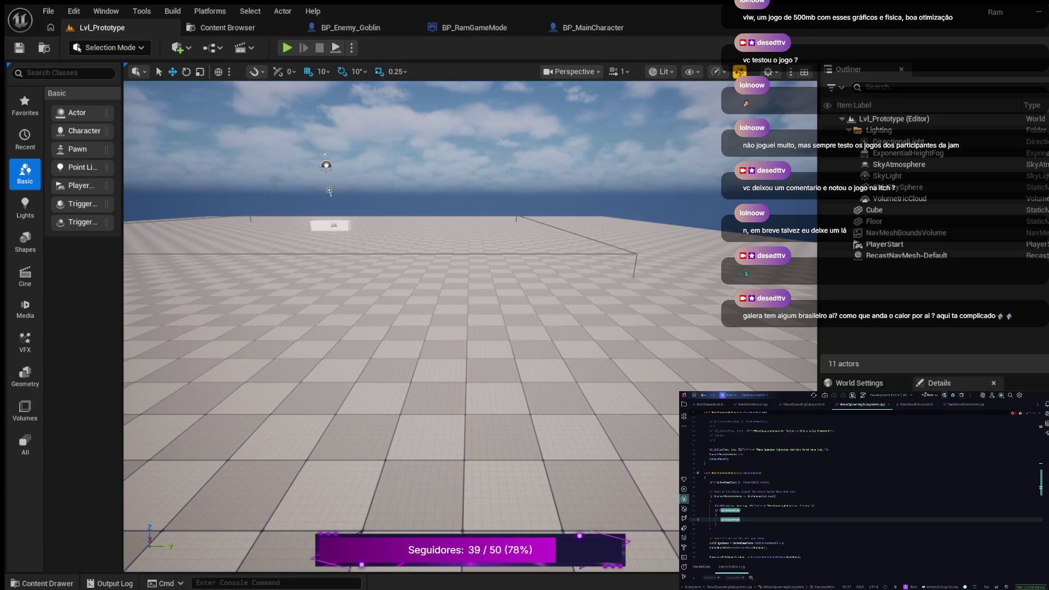
pyautogui.write('-')
pyautogui.write('>Increase')
pyautogui.press('Return')
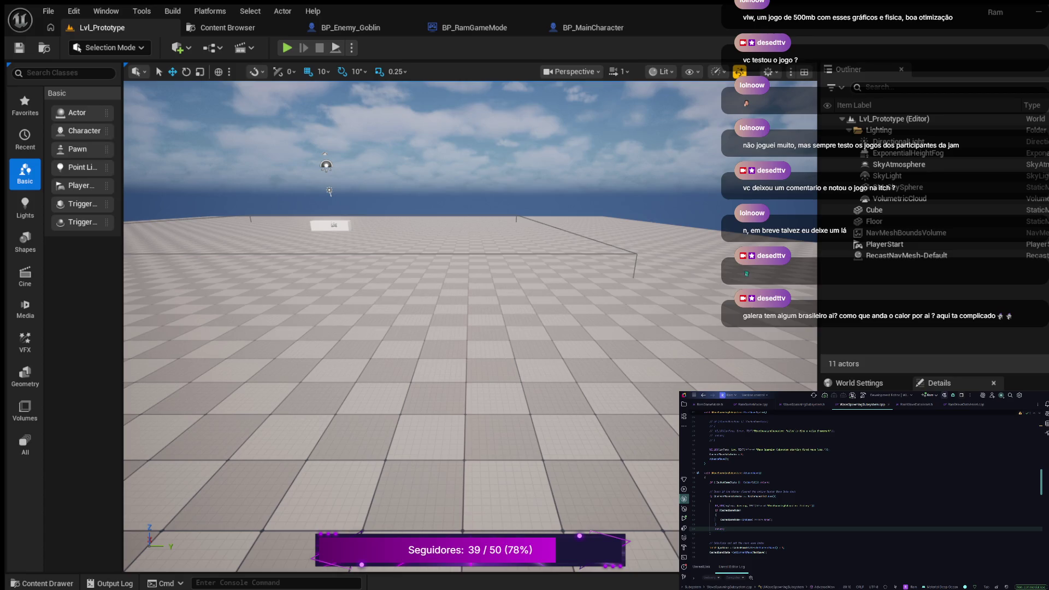
# Check the CachedGameMode usages, then go to the end of the UE_LOG warning line to extend it
pyautogui.click(710, 506)
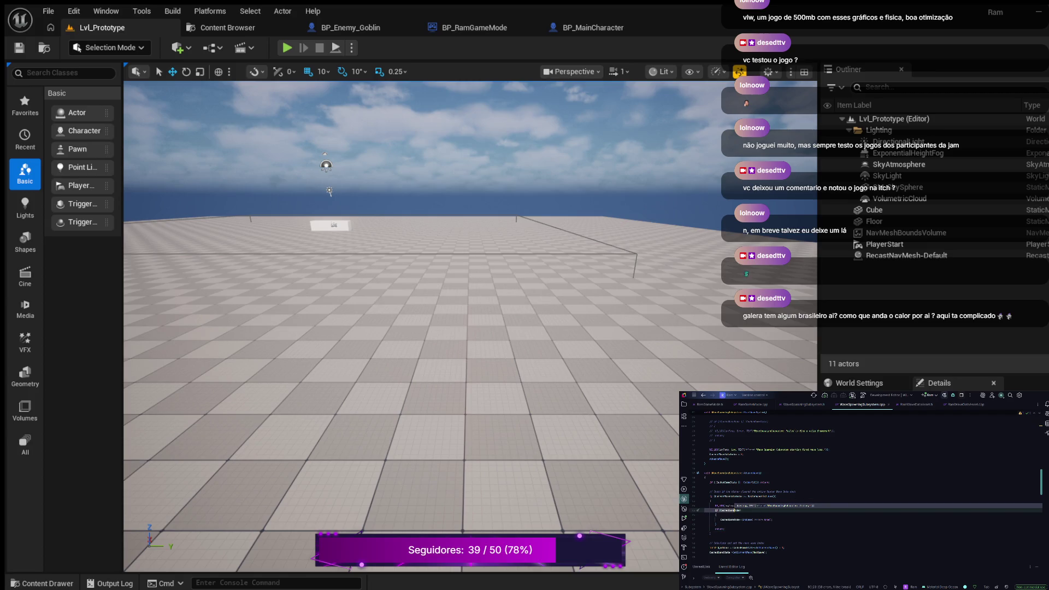
pyautogui.click(698, 533)
pyautogui.click(742, 505)
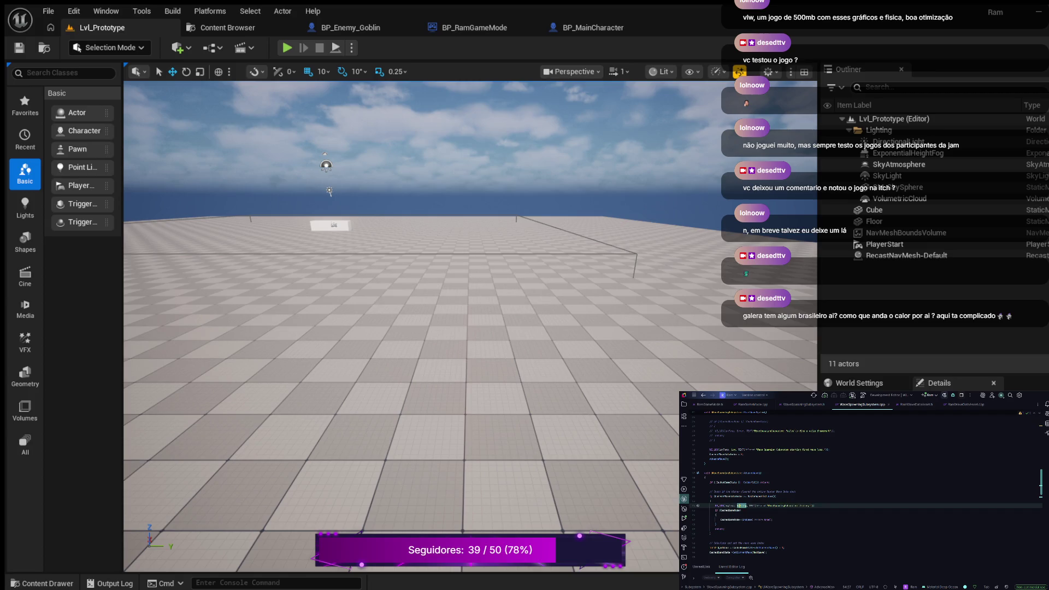
pyautogui.click(712, 496)
pyautogui.doubleClick(757, 496)
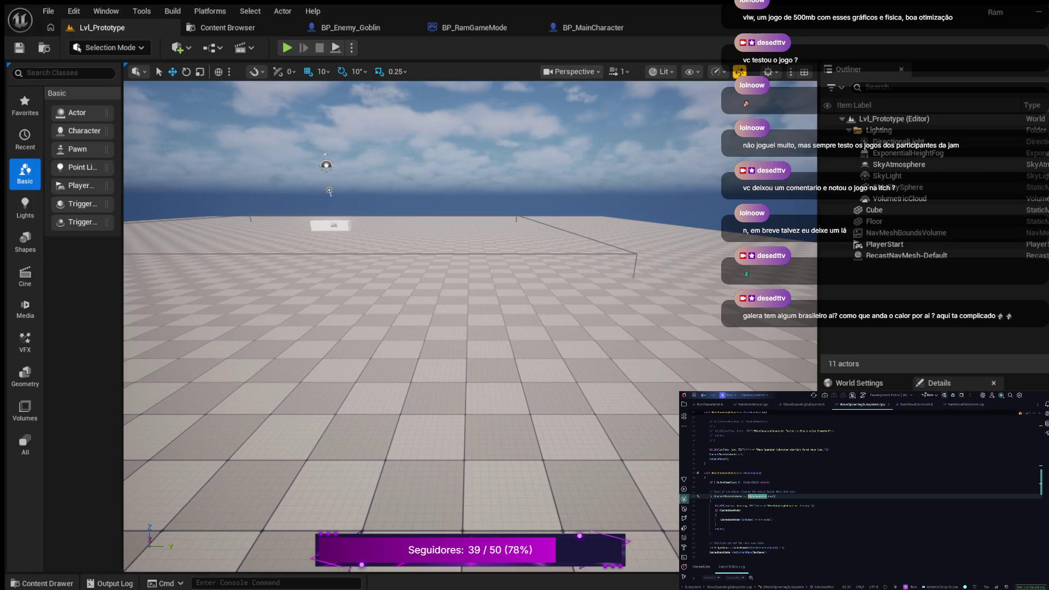
pyautogui.click(732, 511)
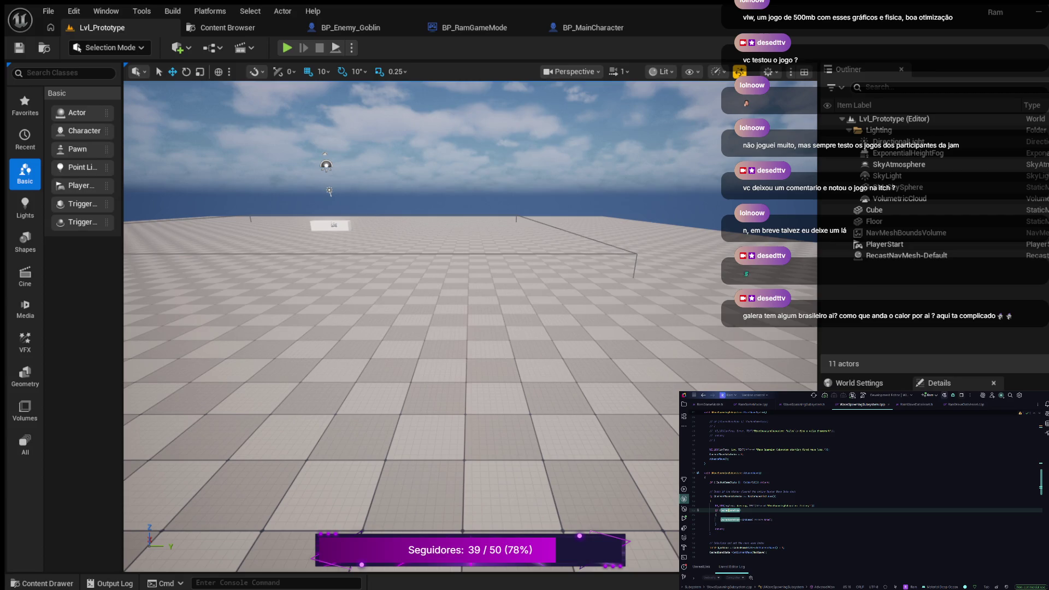
pyautogui.click(810, 505)
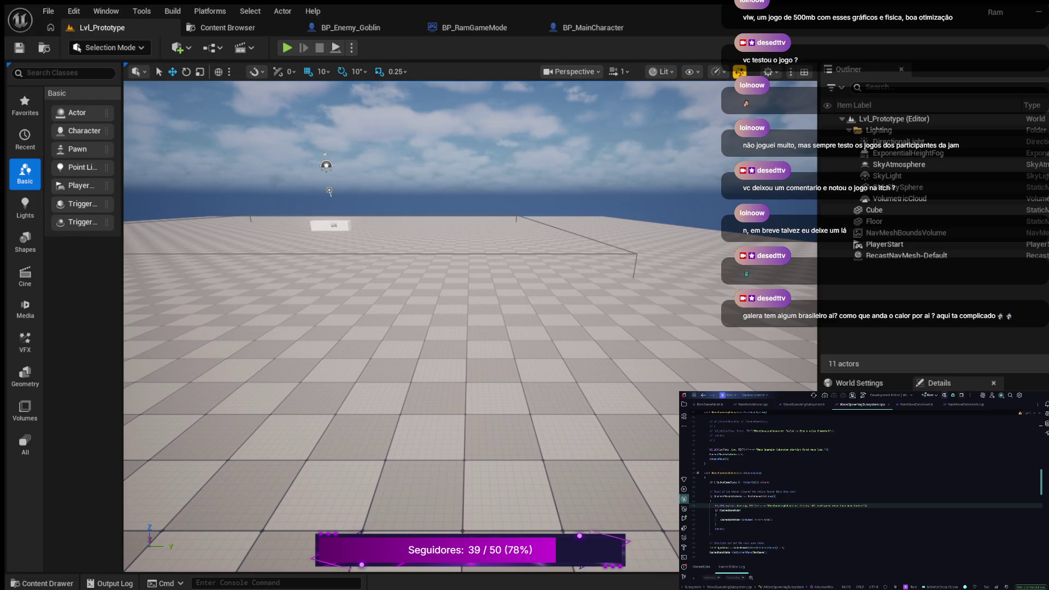
pyautogui.scroll(-3, 865, 487)
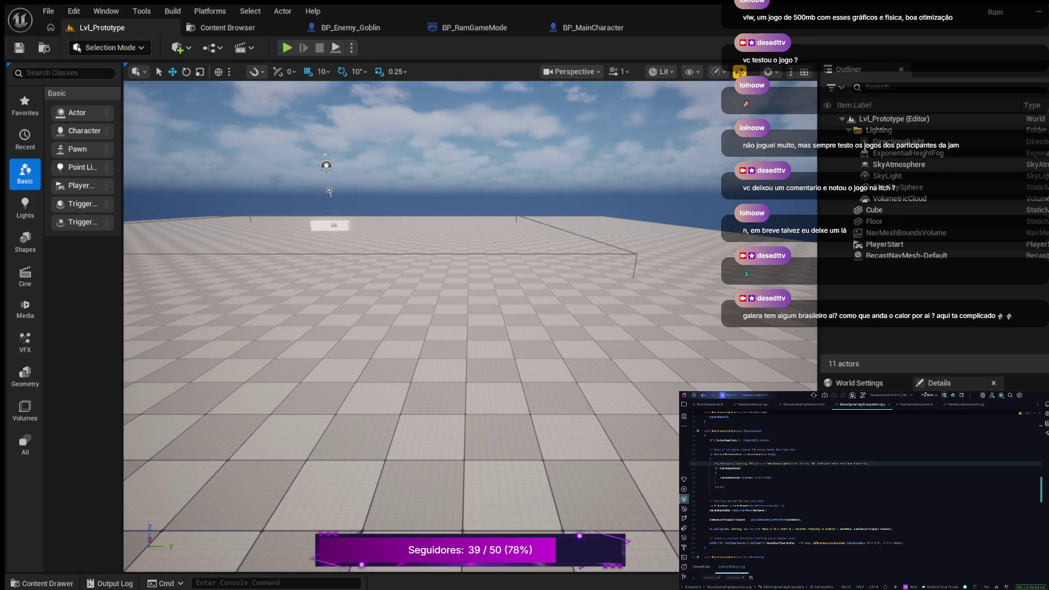
# Below the if-block, add a comment and declare int32 EnemyCountCurrentWave
pyautogui.click(698, 491)
pyautogui.press('Return')
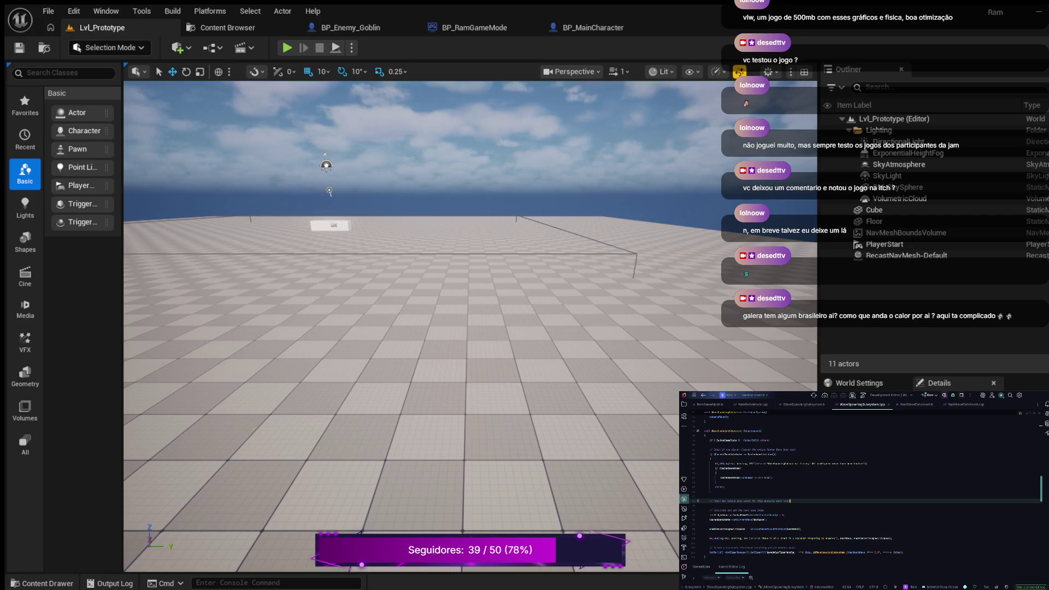
pyautogui.press('Return')
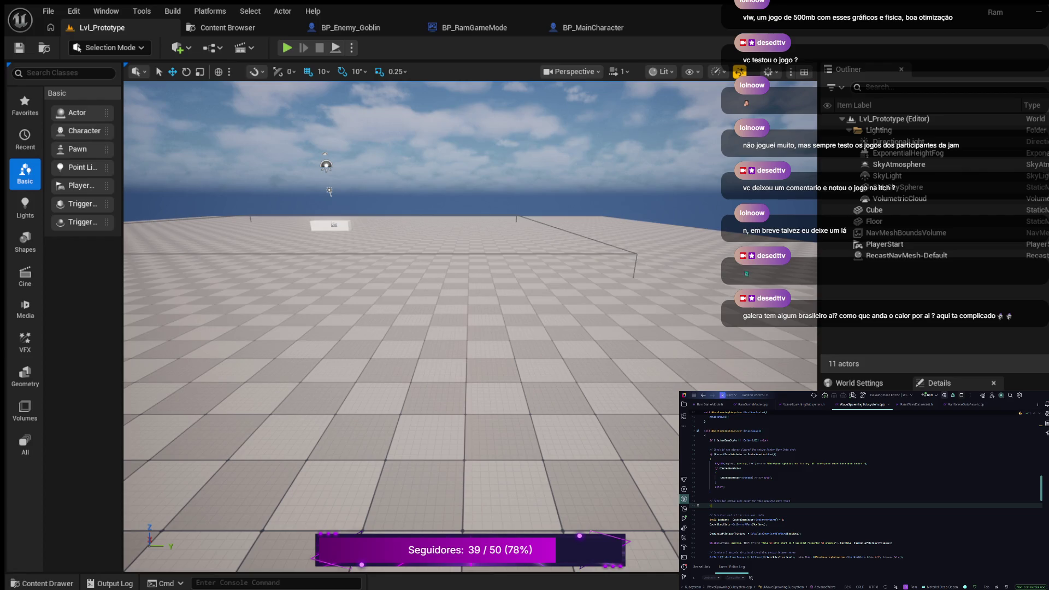
pyautogui.write('i')
pyautogui.write('nt32 EnemyCount')
pyautogui.write('Curr')
pyautogui.write('entWave')
pyautogui.press('Return')
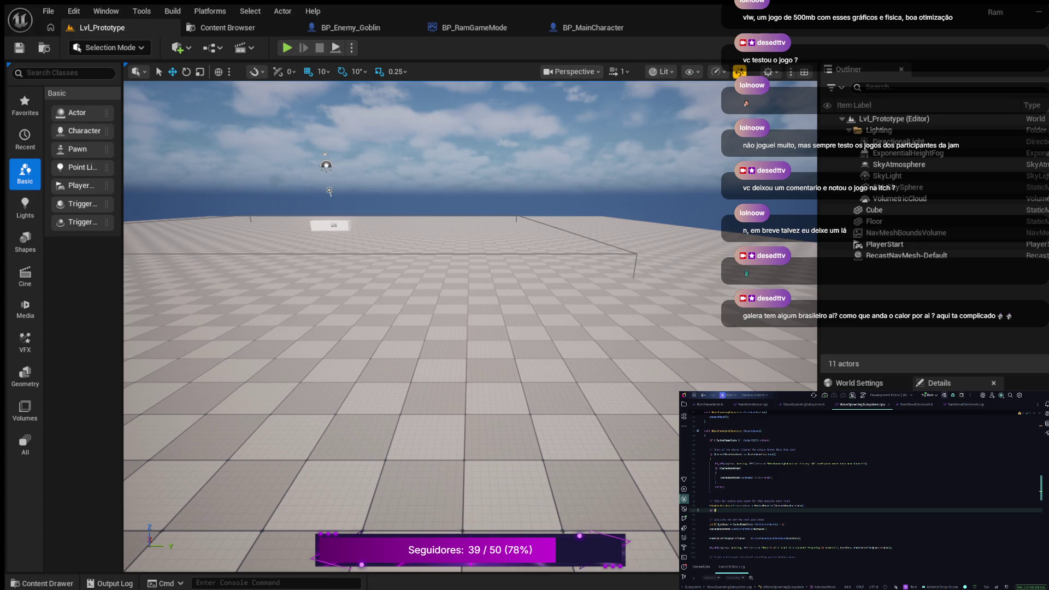
# Insert the suggested early-return line "if (!CurrentWave) return;" from the Reset template
pyautogui.write('Reset')
pyautogui.press('Tab')
pyautogui.click(741, 510)
pyautogui.press('Right')
pyautogui.hotkey('ctrl', 'Right')
# Rewrite the early-return condition to index the Waves array as Waves[CurrentWave]
pyautogui.click(725, 505)
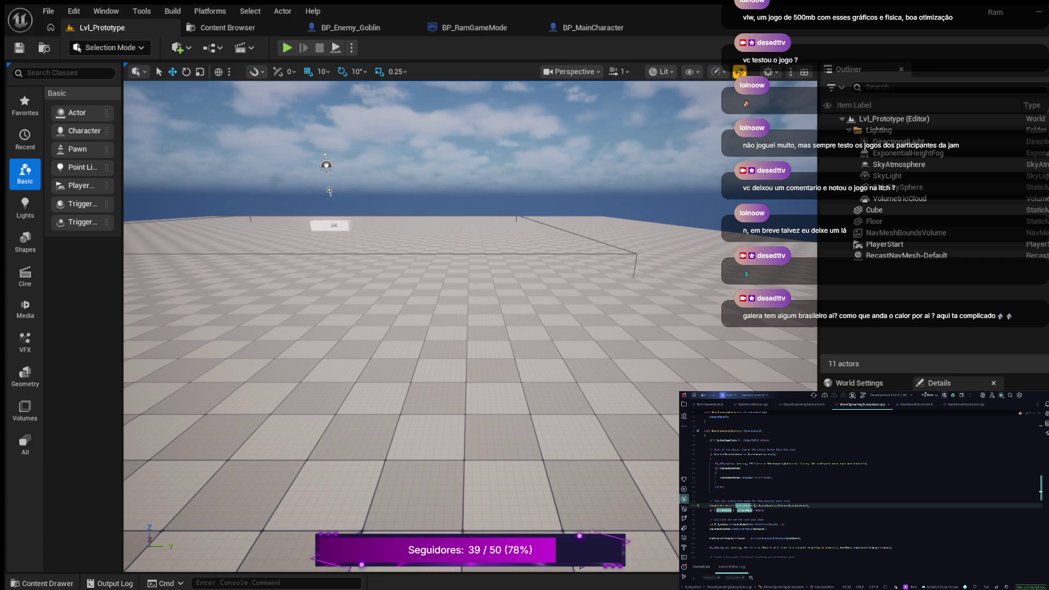
pyautogui.click(753, 510)
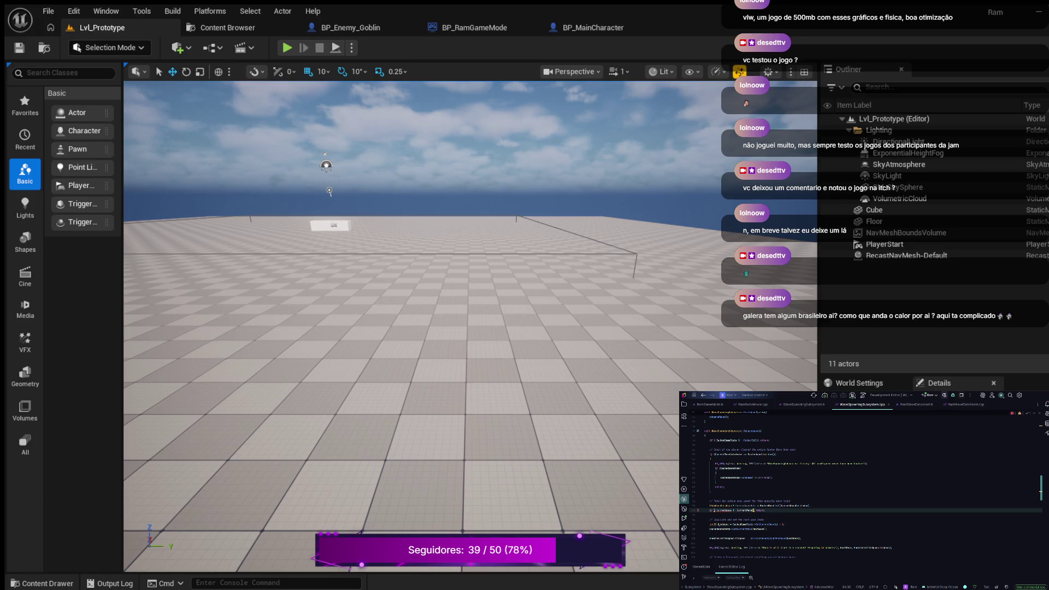
pyautogui.doubleClick(747, 510)
pyautogui.click(733, 510)
pyautogui.press('BackSpace')
pyautogui.doubleClick(773, 511)
pyautogui.hotkey('ctrl', 'v')
pyautogui.write('Waves')
pyautogui.write('[Cu')
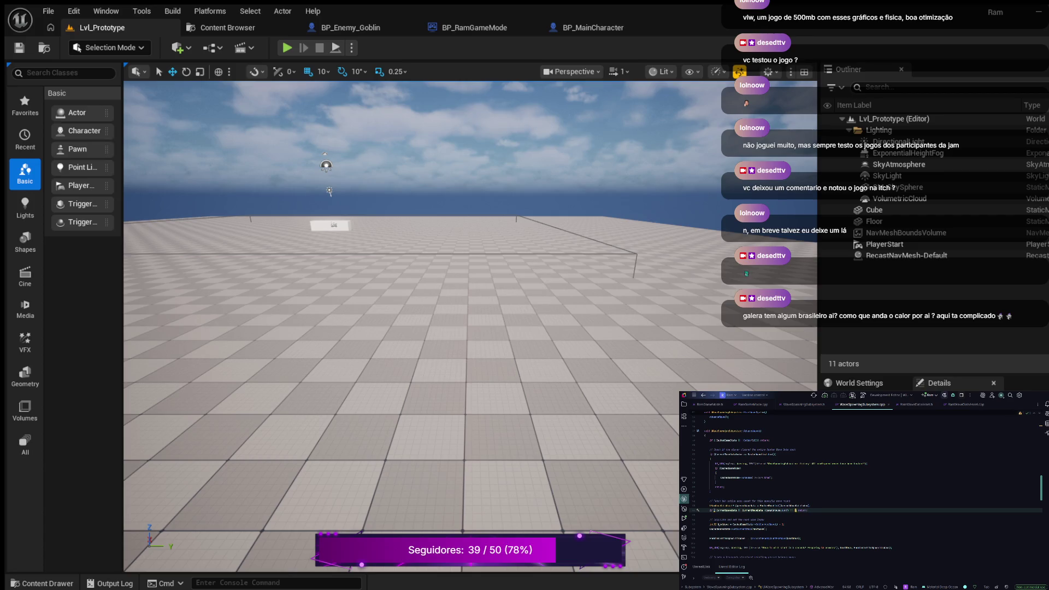